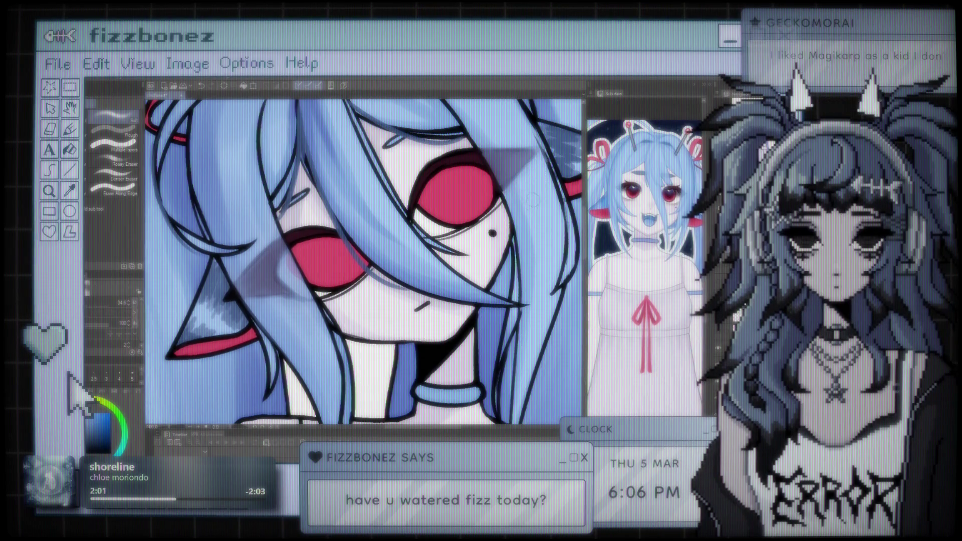
- Zoom in and out across the canvas to review the girl's lavender tint and cheek blush
scroll(328, 269, down, 4)
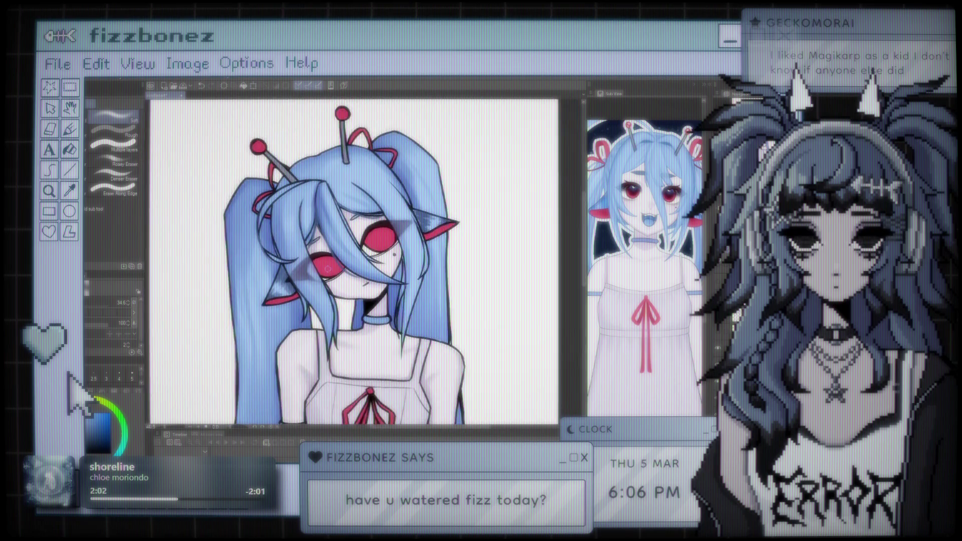
scroll(328, 269, up, 3)
scroll(328, 269, down, 3)
scroll(328, 269, up, 4)
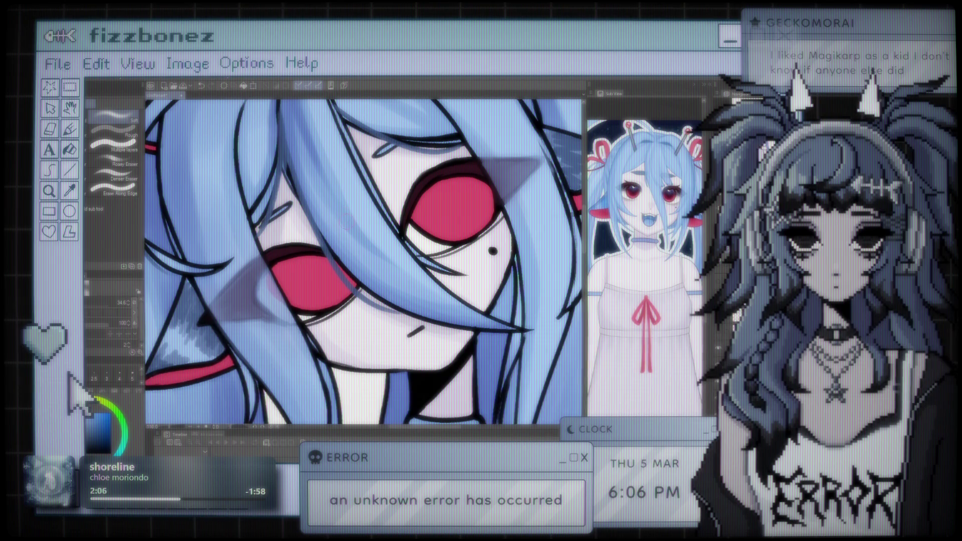
scroll(393, 195, down, 5)
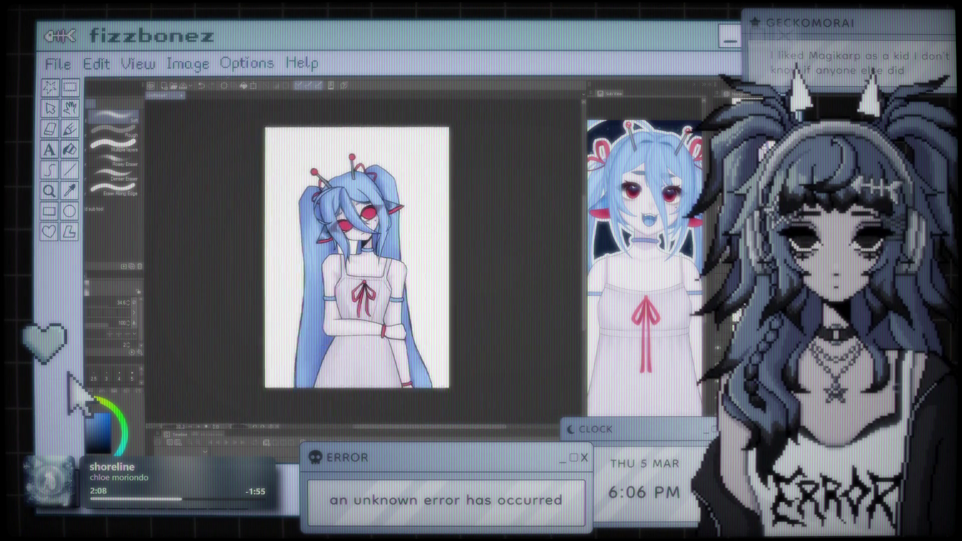
scroll(405, 202, up, 5)
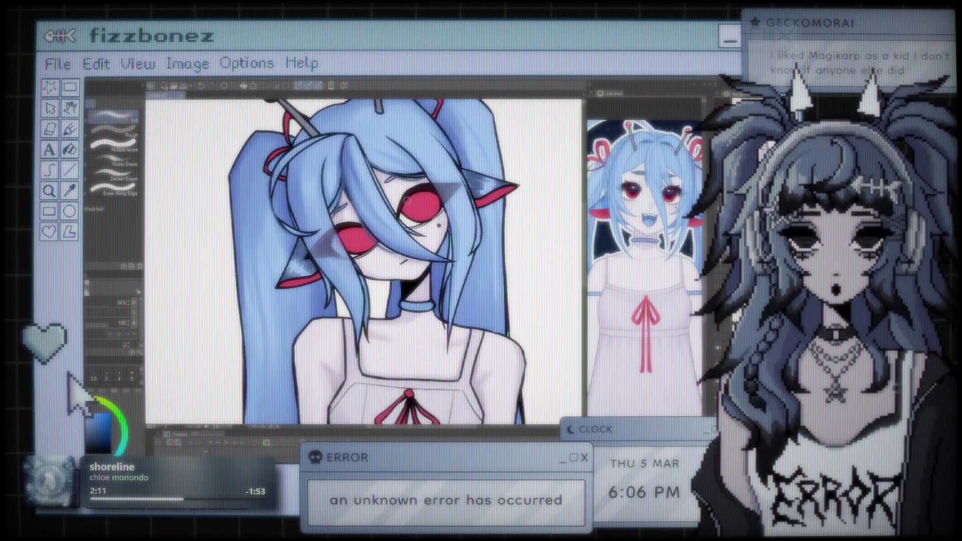
scroll(404, 202, up, 4)
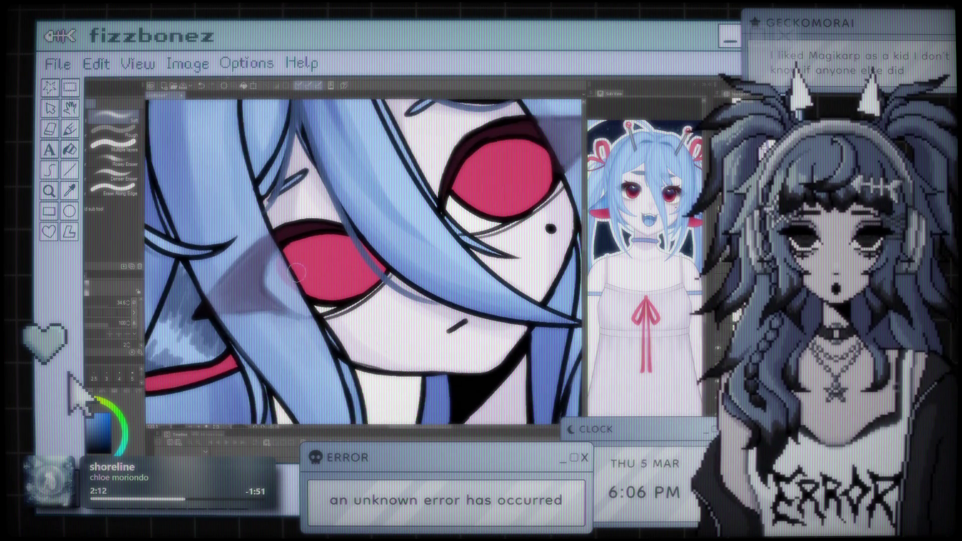
scroll(281, 258, up, 2)
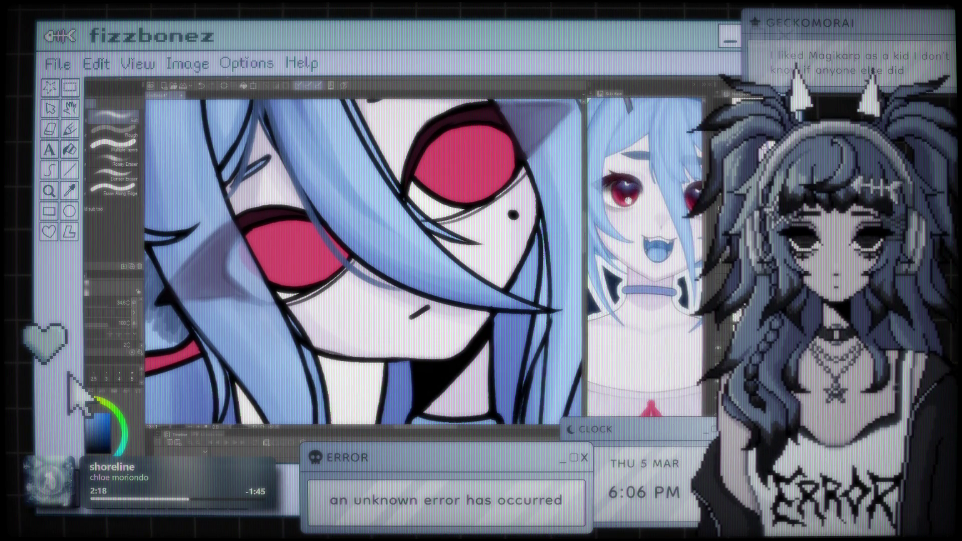
scroll(363, 260, down, 5)
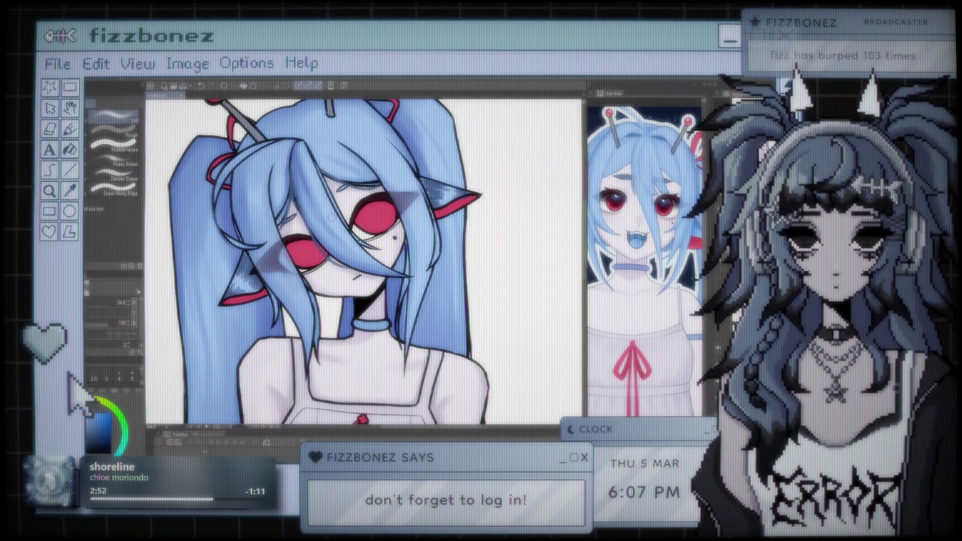
- Recentre the view on the girl's face and switch to the spray tool for noise texture
mouse_move(351, 251)
mouse_down()
mouse_move(416, 225)
mouse_move(441, 251)
mouse_move(416, 250)
mouse_up()
scroll(419, 161, up, 5)
scroll(364, 261, down, 5)
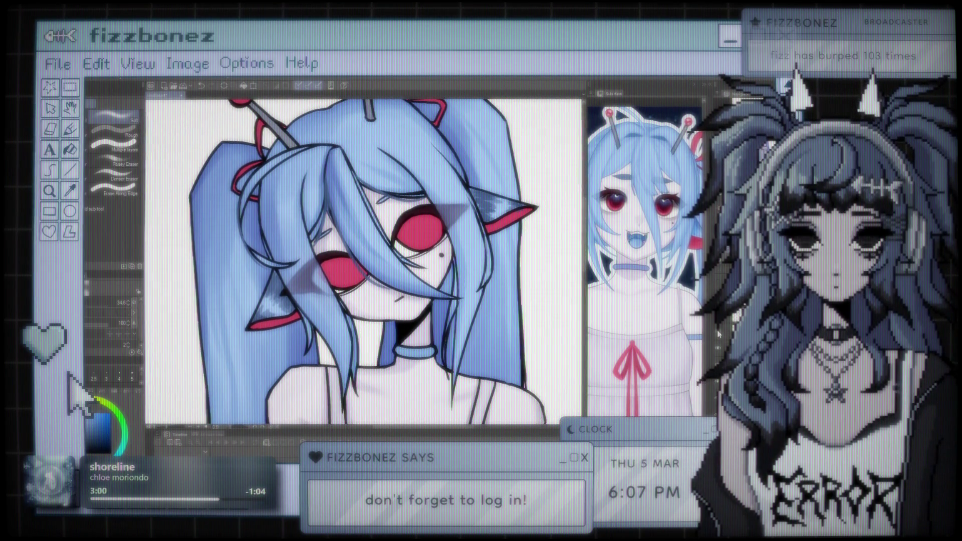
scroll(402, 217, up, 3)
scroll(402, 217, down, 3)
scroll(403, 217, down, 3)
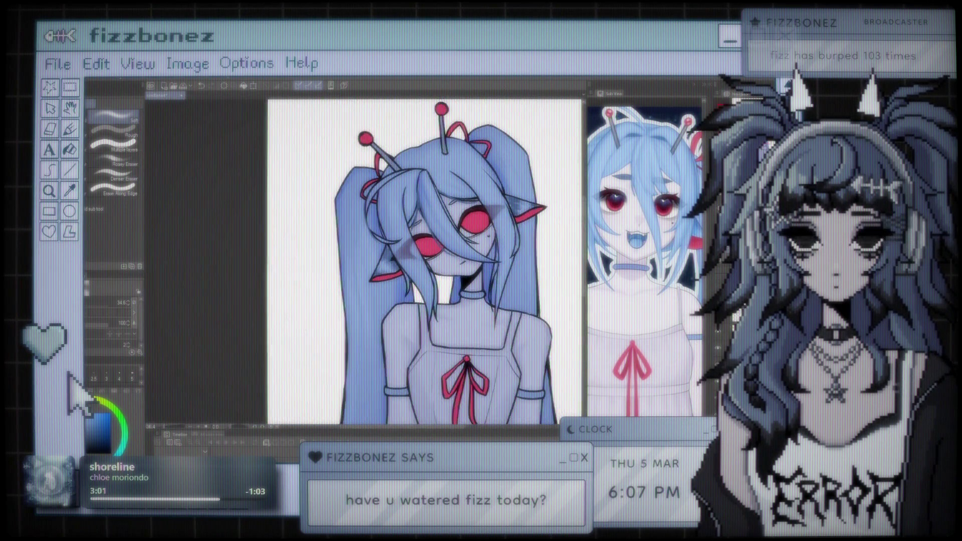
scroll(402, 216, up, 1)
scroll(403, 217, up, 1)
scroll(416, 150, up, 2)
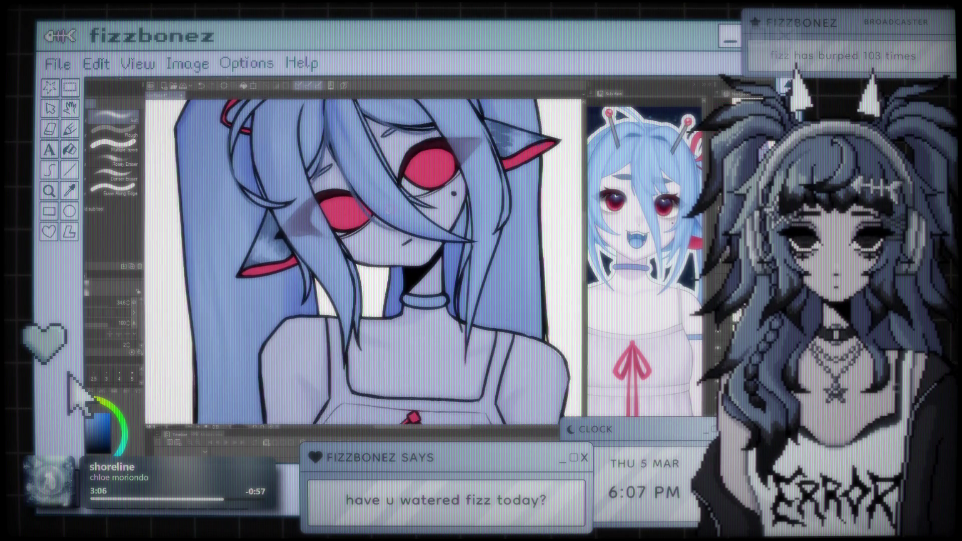
scroll(361, 260, up, 1)
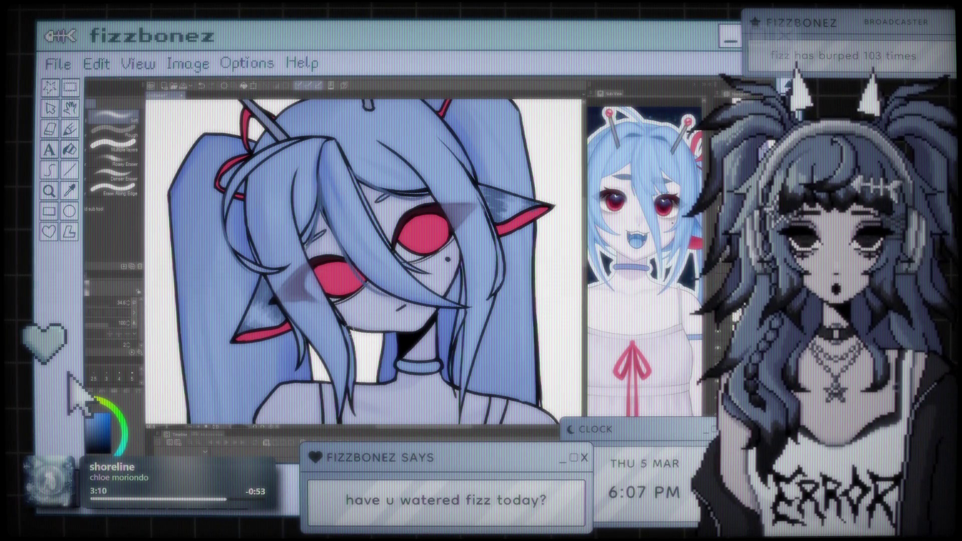
scroll(361, 260, up, 1)
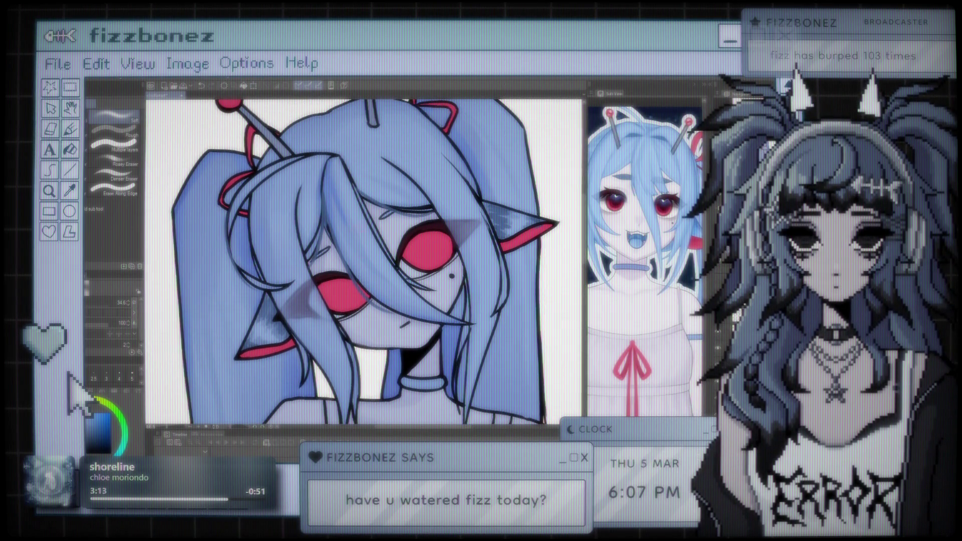
scroll(361, 270, up, 1)
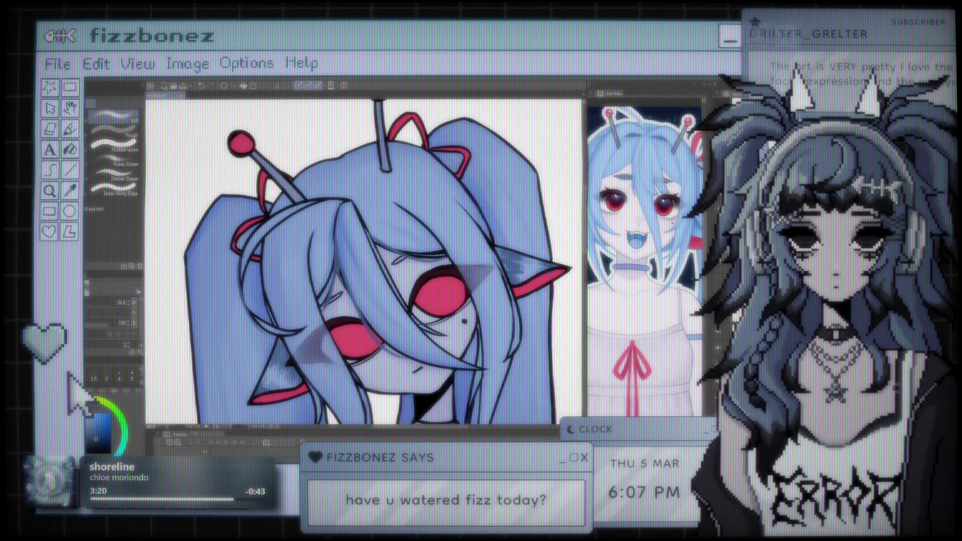
key(b)
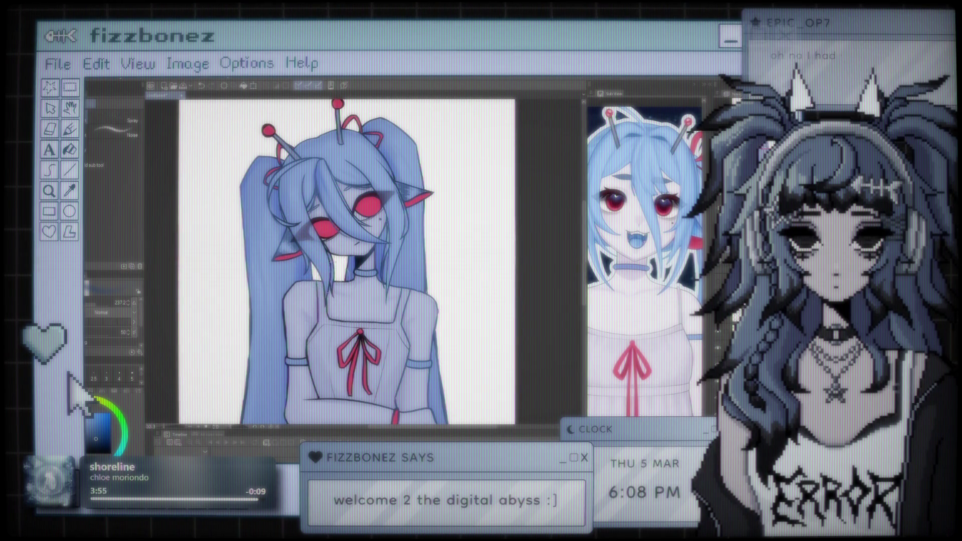
scroll(350, 225, up, 5)
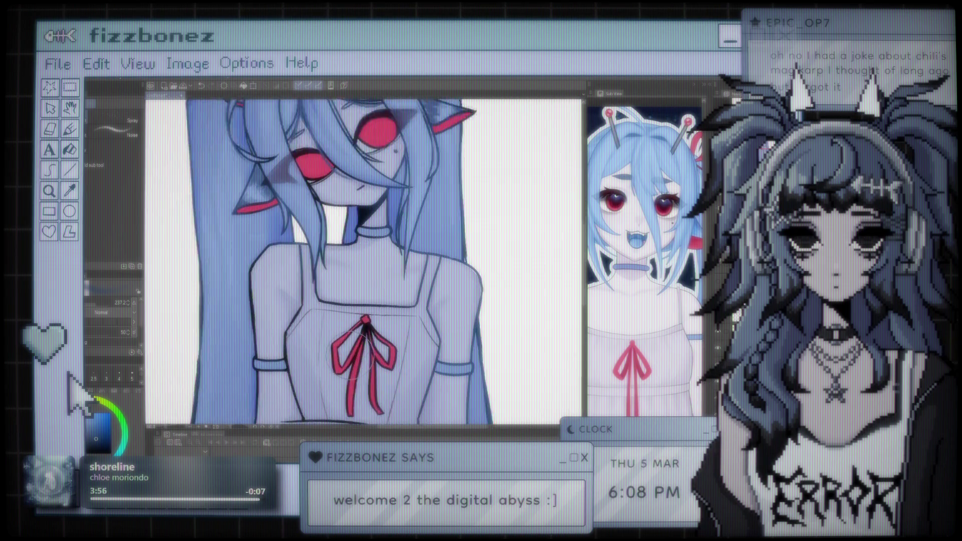
scroll(363, 260, down, 5)
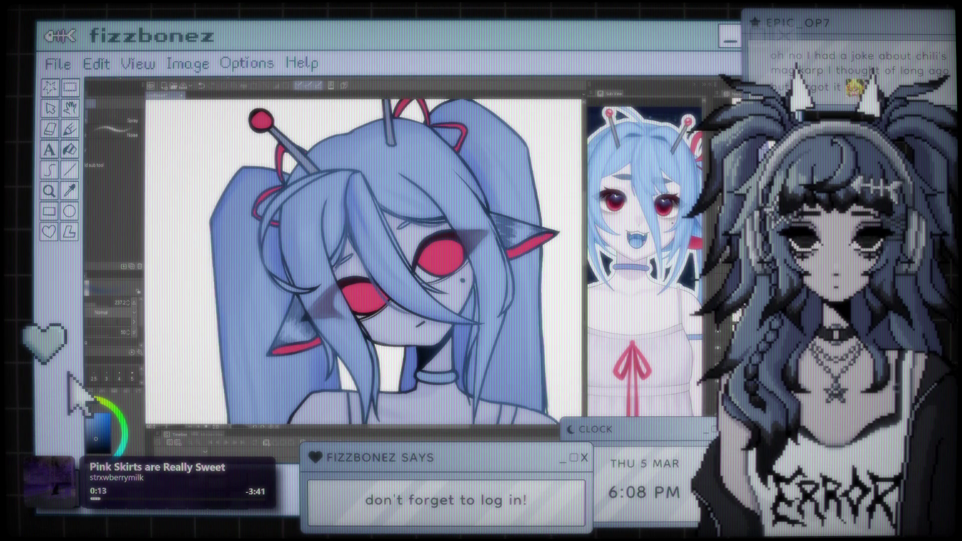
scroll(353, 240, up, 3)
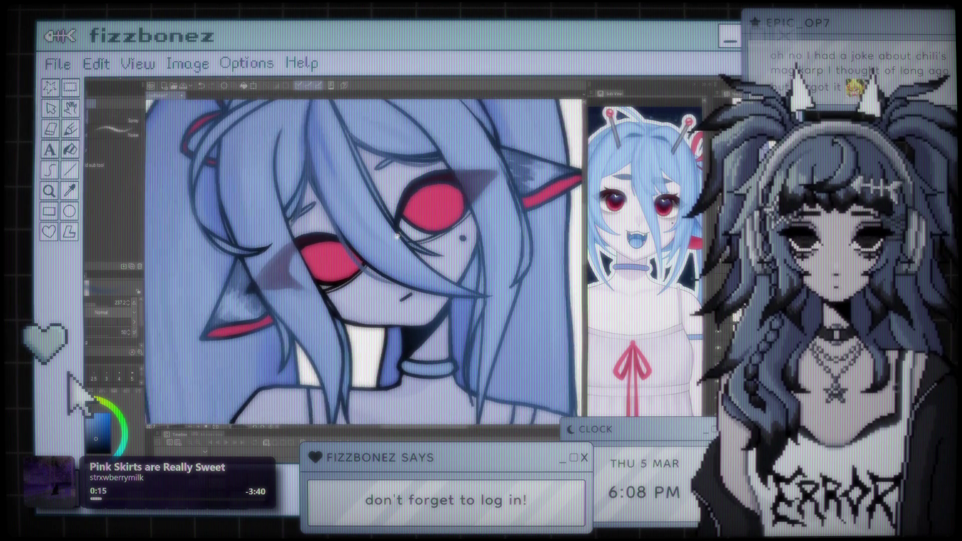
scroll(354, 240, up, 2)
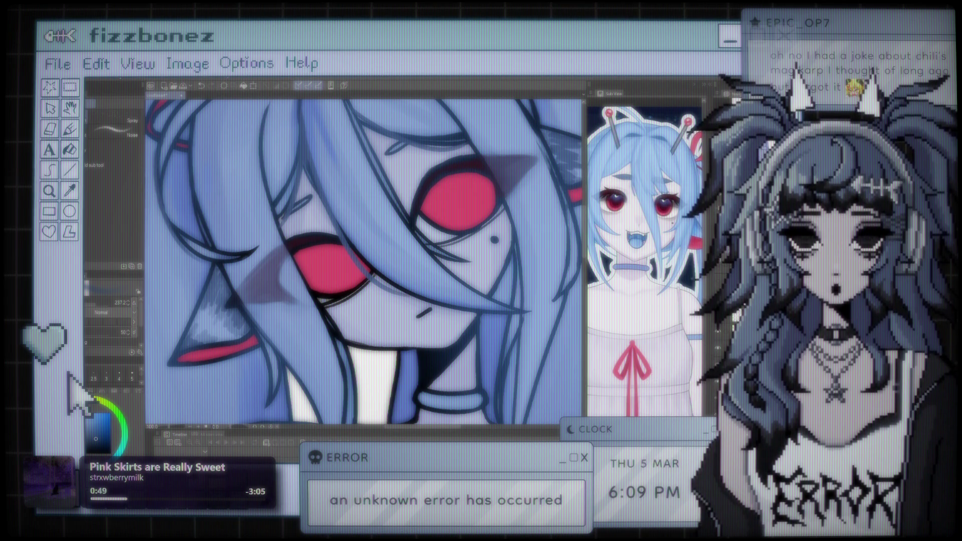
- Sample the eye's red and a dark colour from the top of the eye
scroll(432, 255, down, 3)
scroll(432, 255, up, 4)
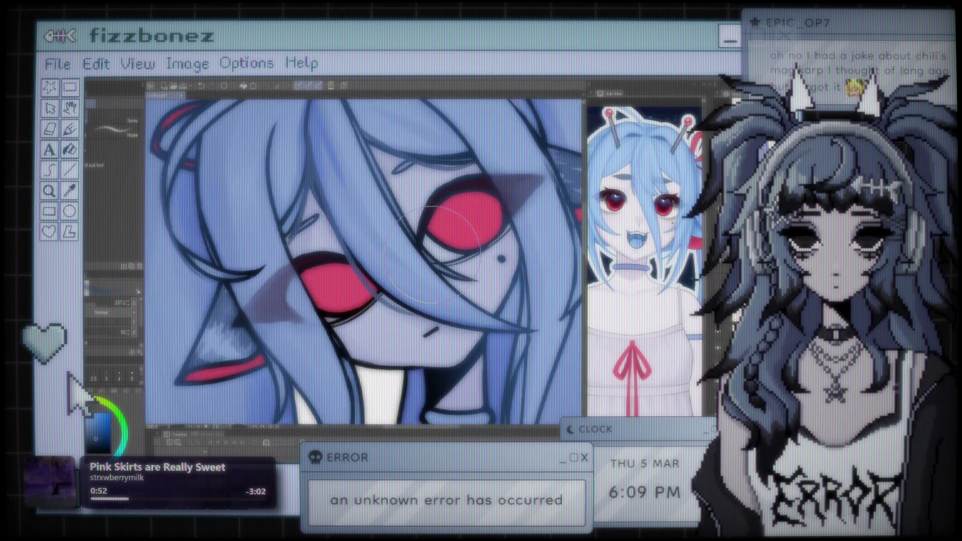
key(i)
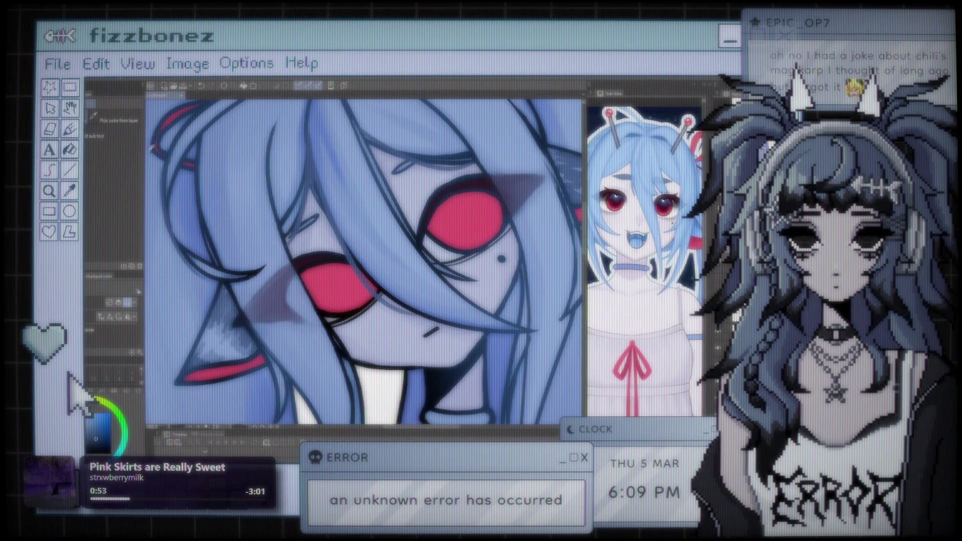
click(344, 284)
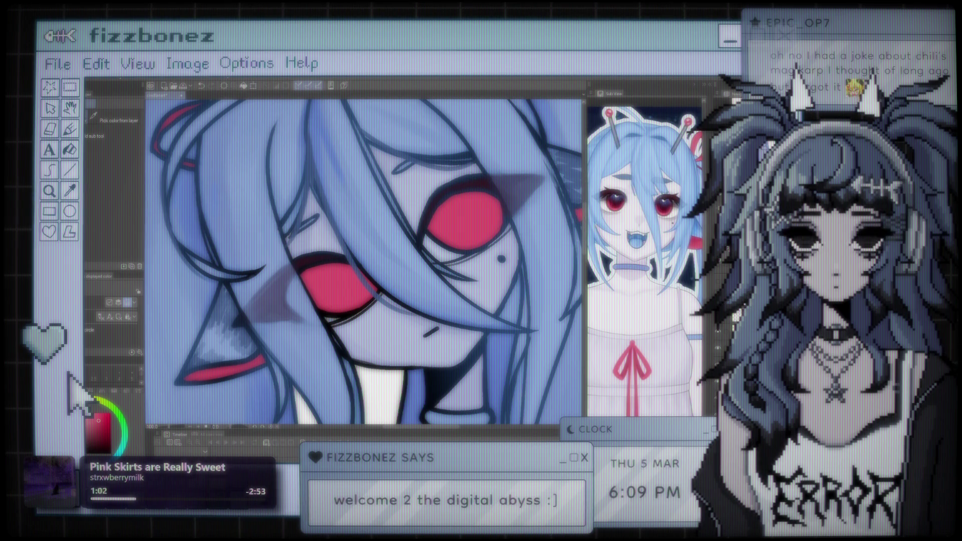
click(457, 188)
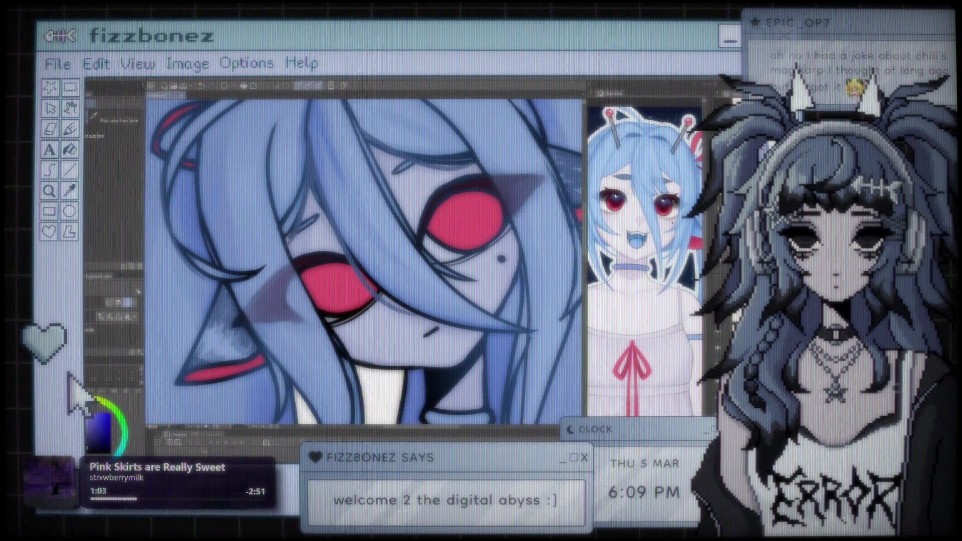
- Paint dark red shading down the upper eye with the brush, then undo it
click(123, 104)
mouse_move(474, 207)
mouse_down()
mouse_move(461, 208)
mouse_move(468, 211)
mouse_up()
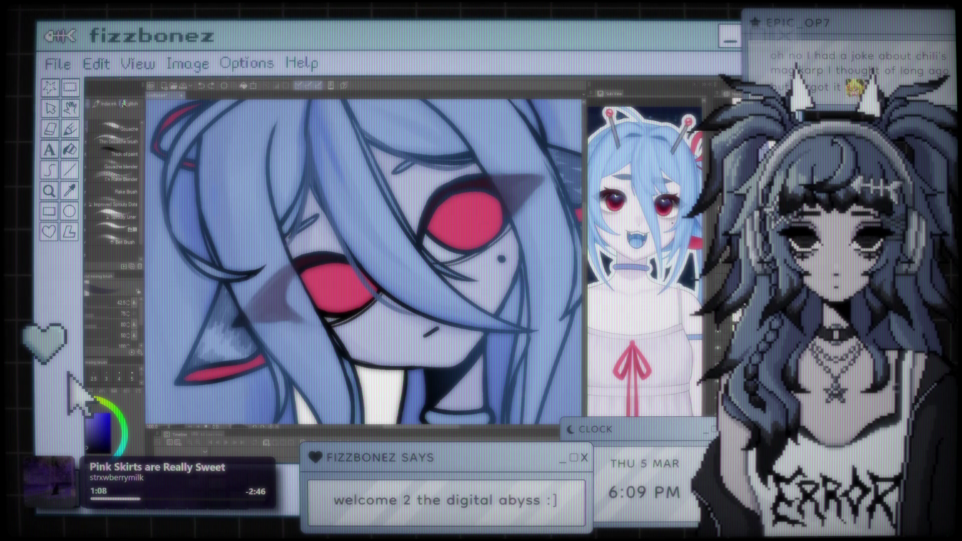
drag(453, 197, 455, 217)
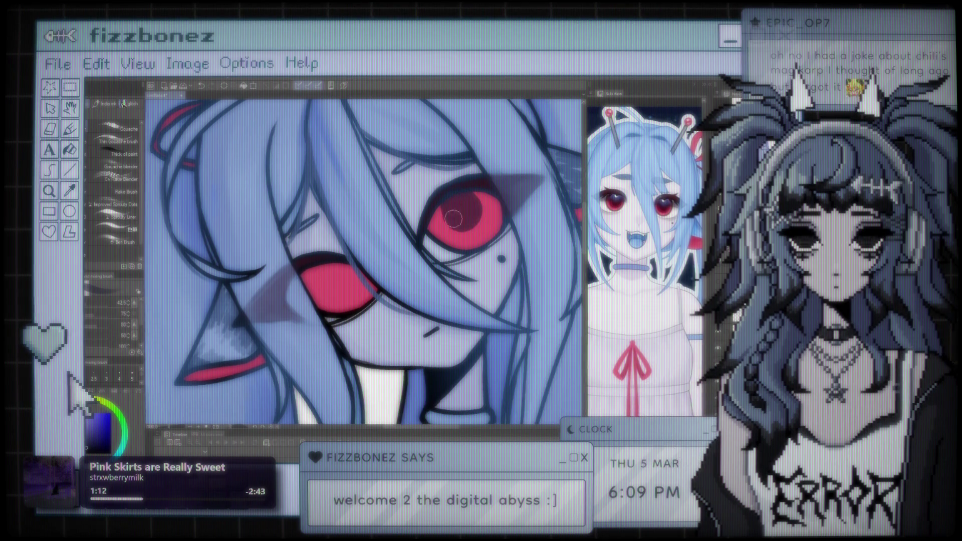
key(ctrl+z)
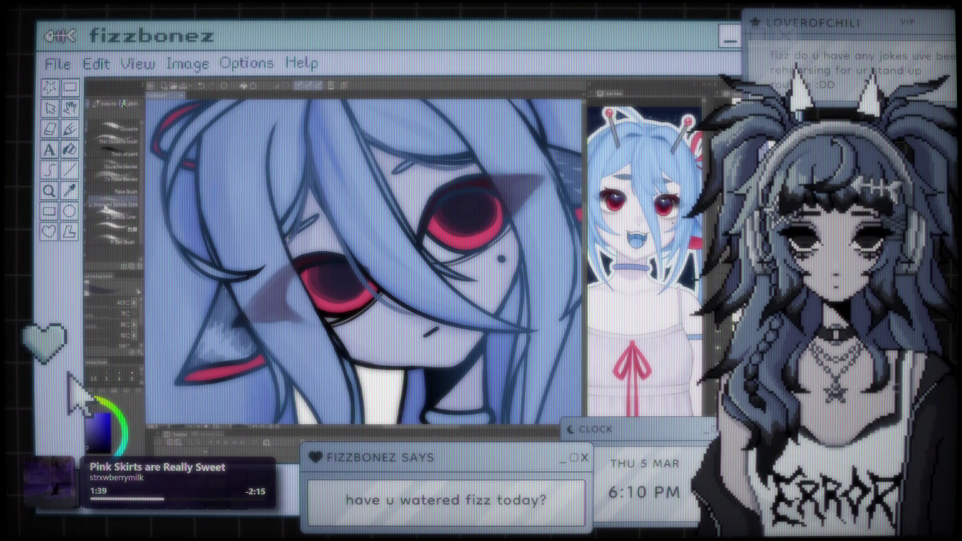
key(e)
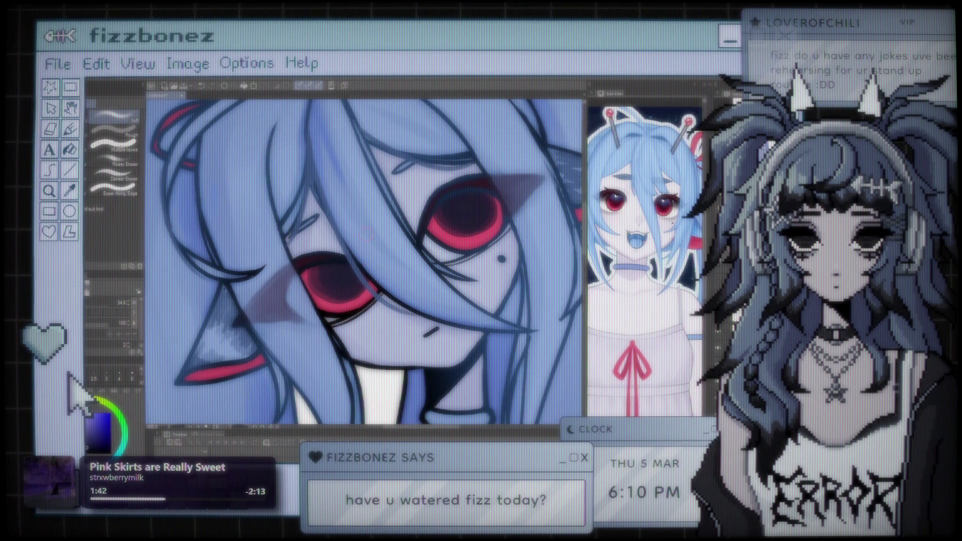
scroll(367, 234, down, 5)
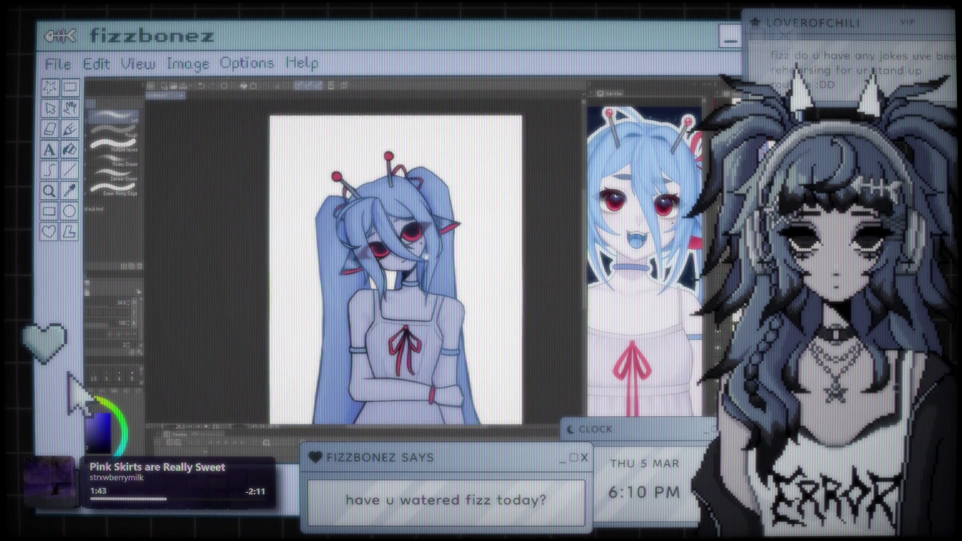
scroll(371, 265, down, 1)
scroll(371, 266, up, 3)
scroll(392, 241, up, 4)
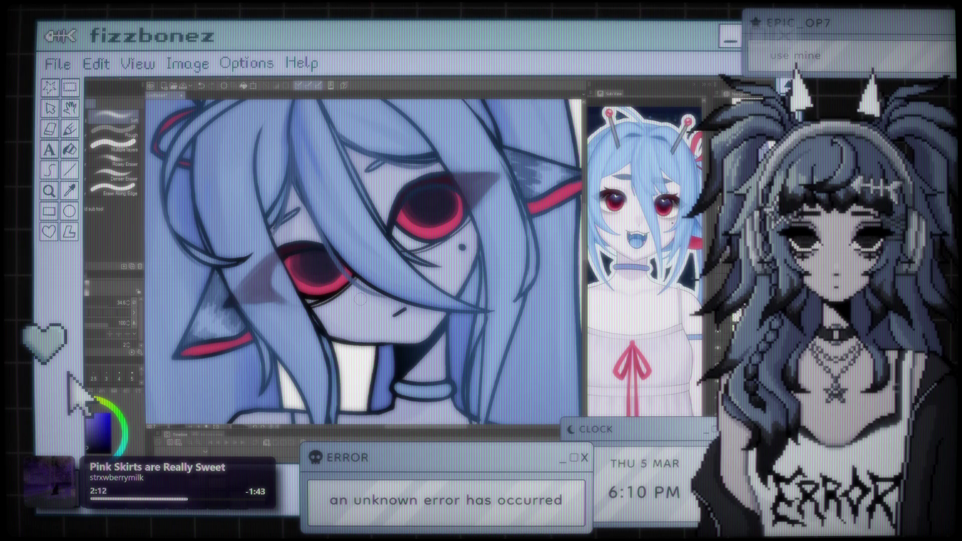
key(ctrl+0)
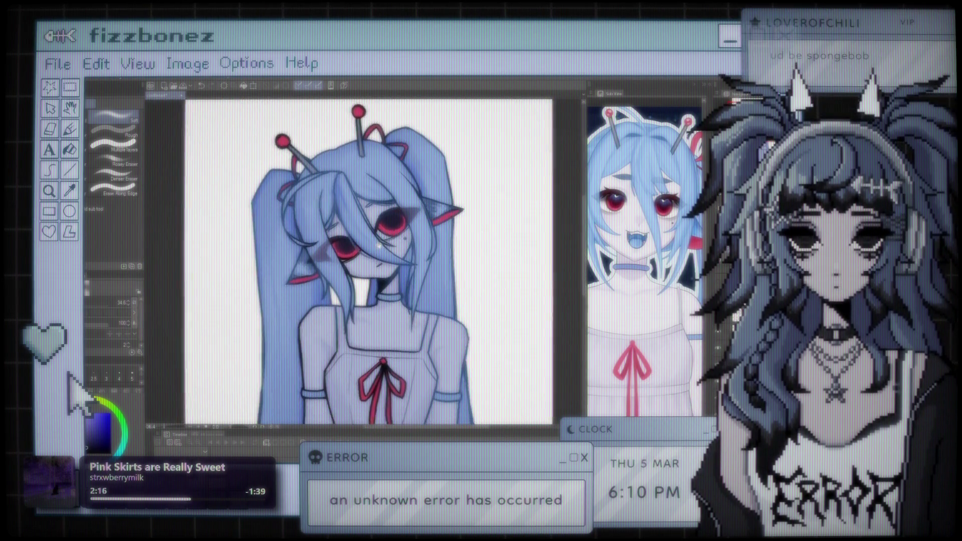
key(ctrl+plus)
key(ctrl+plus)
key(ctrl+plus)
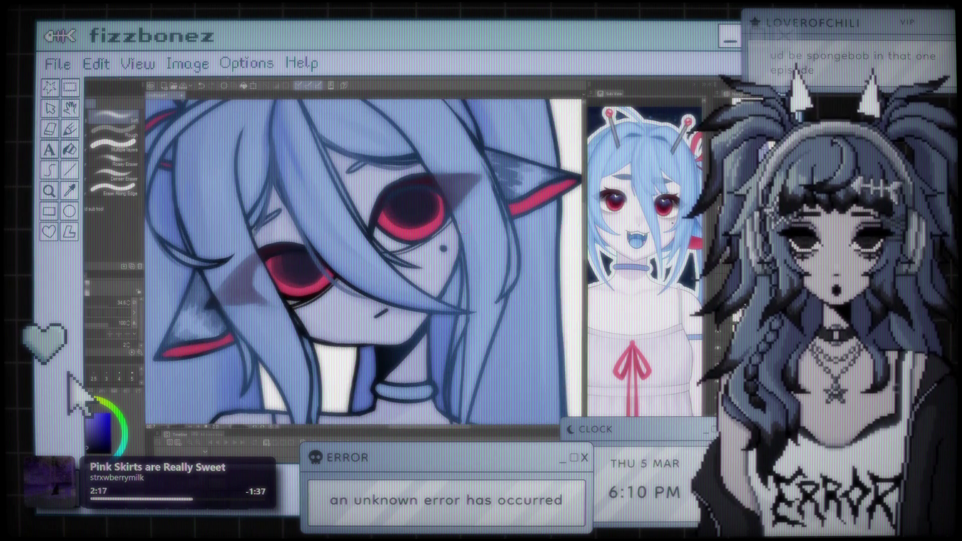
key(ctrl+0)
key(ctrl+plus)
key(ctrl+plus)
key(ctrl+plus)
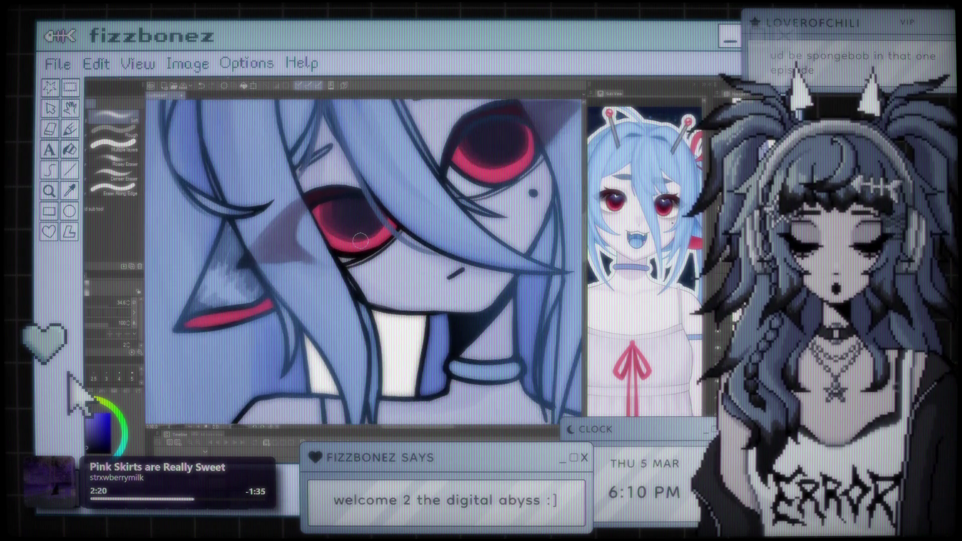
scroll(361, 241, down, 3)
scroll(406, 224, up, 3)
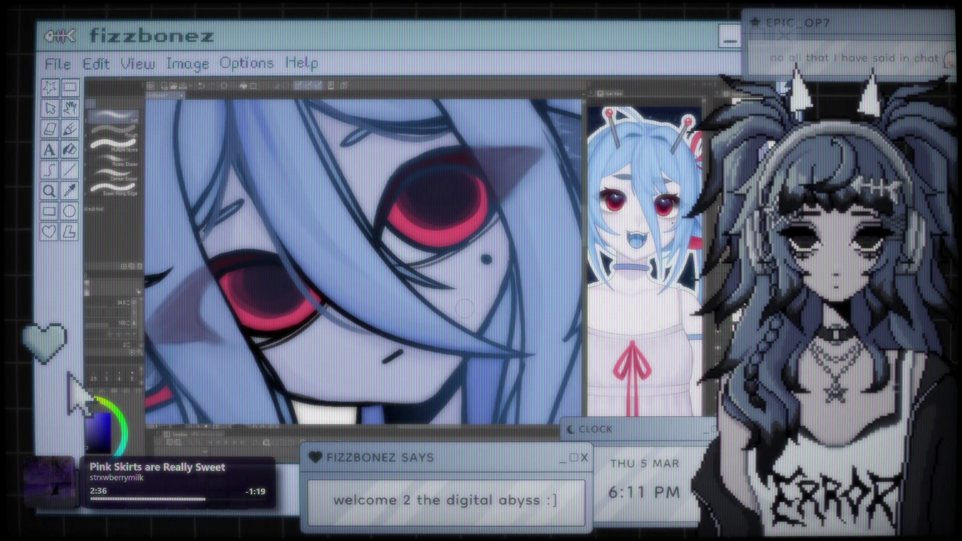
scroll(465, 308, down, 5)
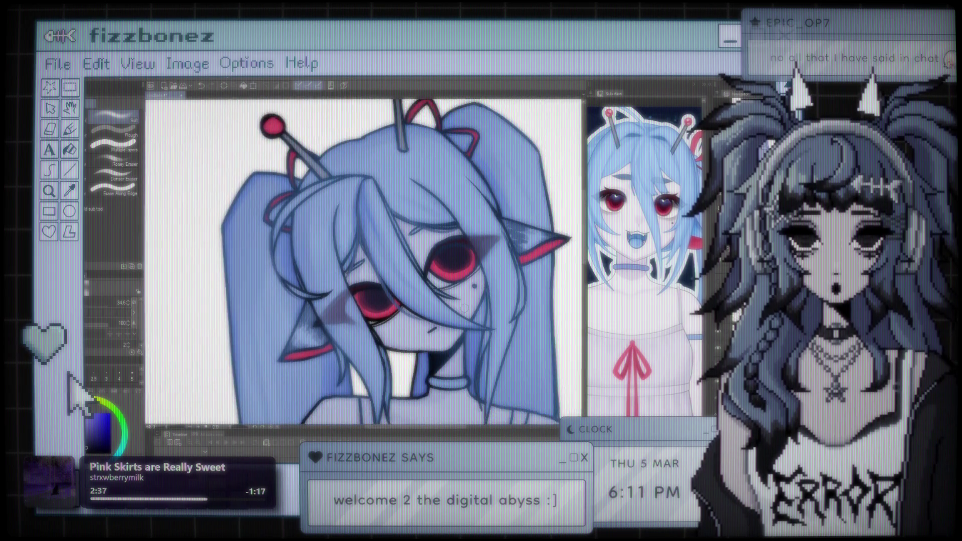
scroll(389, 211, down, 3)
scroll(388, 211, down, 1)
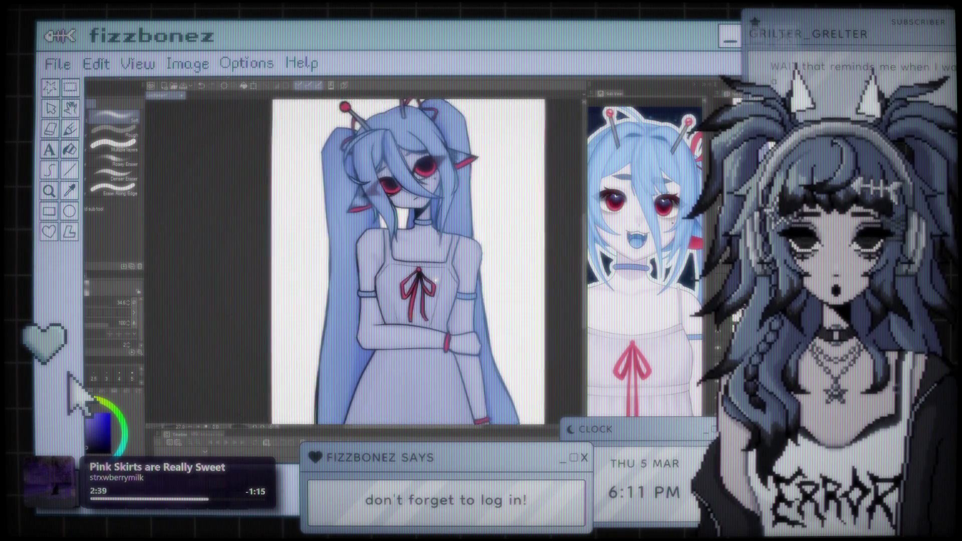
scroll(389, 211, down, 2)
scroll(374, 230, down, 2)
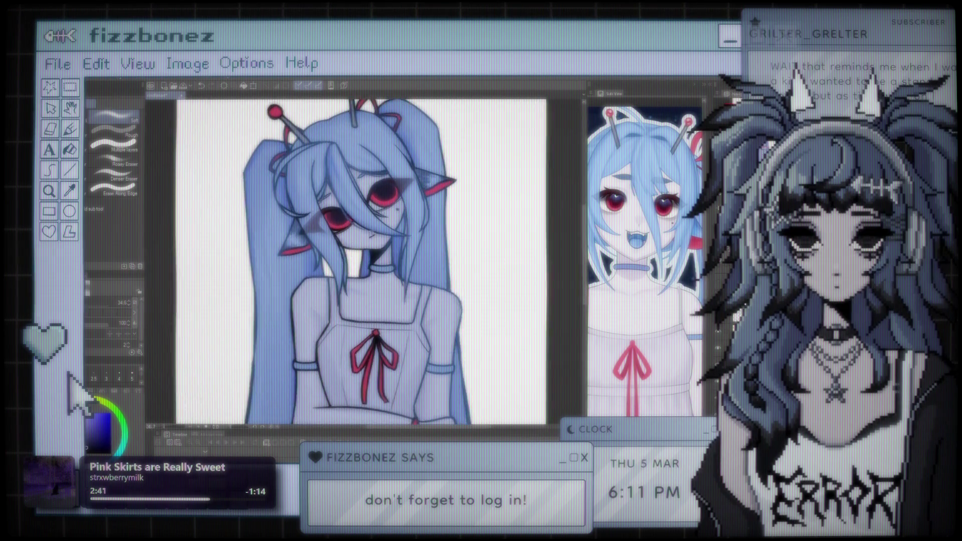
scroll(374, 229, up, 5)
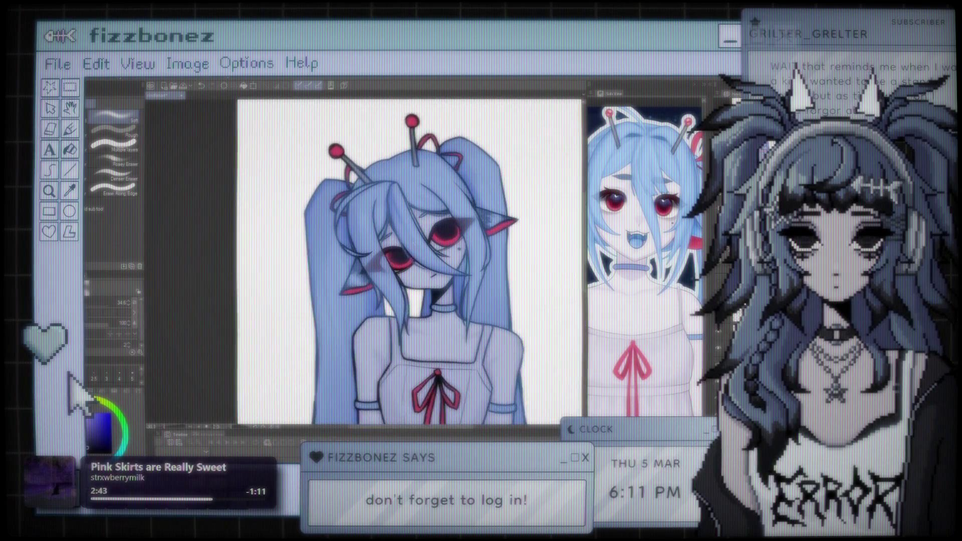
scroll(459, 244, up, 3)
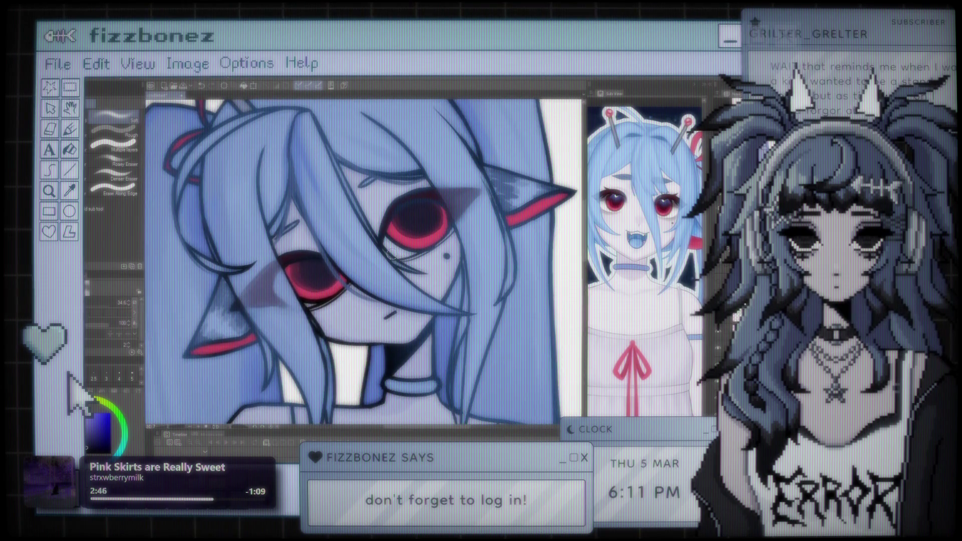
scroll(386, 255, up, 1)
scroll(337, 225, up, 2)
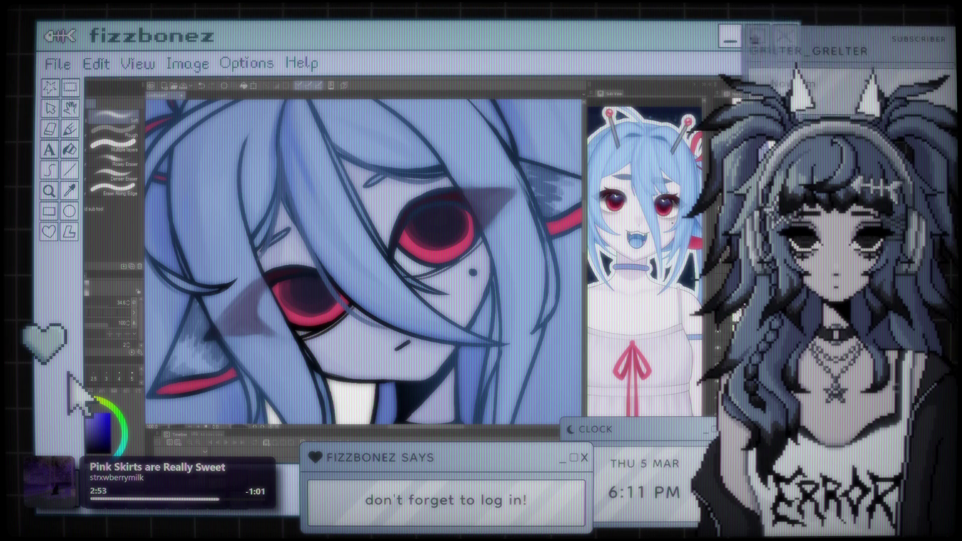
- Dab two pale highlight dots into each of the red eyes
key(b)
click(313, 287)
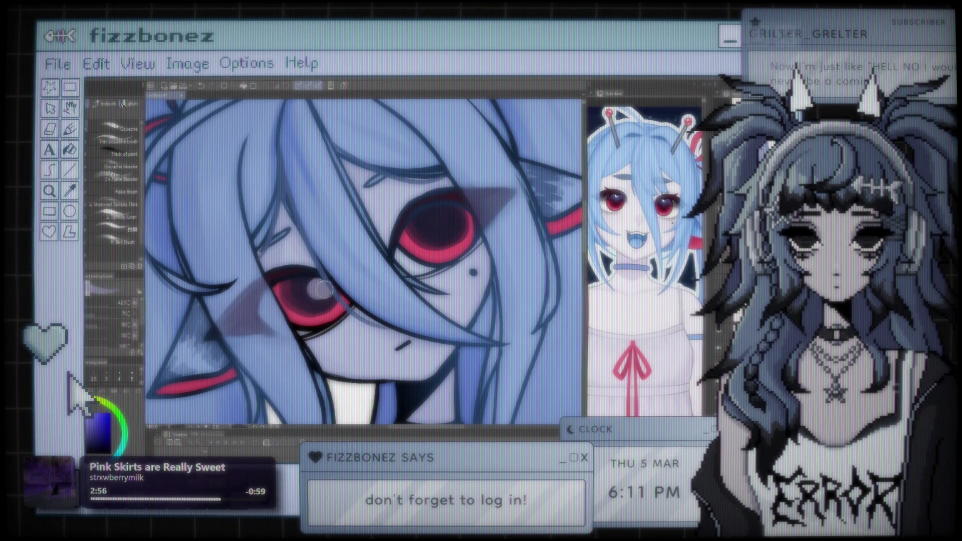
click(454, 222)
click(294, 291)
click(433, 224)
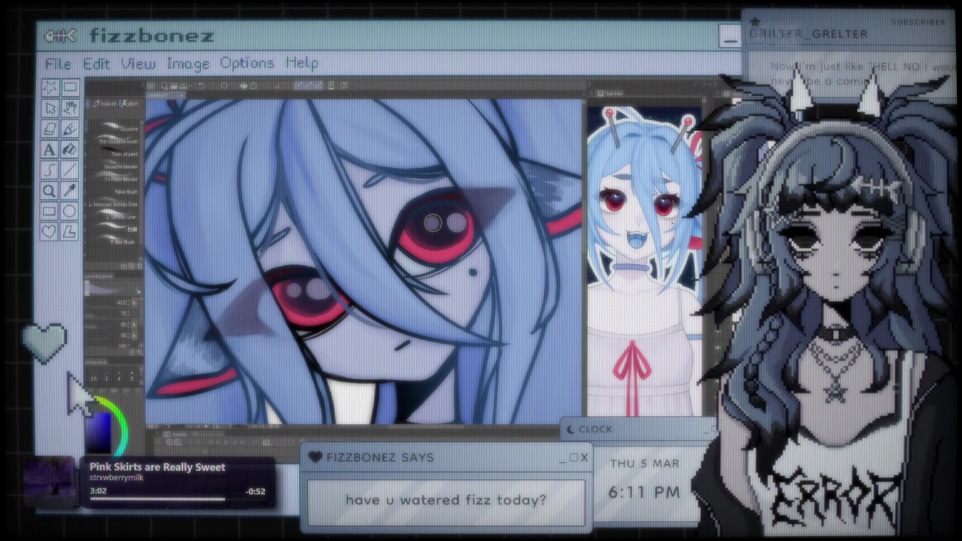
- Zoom out and recentre the figure to check the new eye highlights
scroll(431, 191, down, 8)
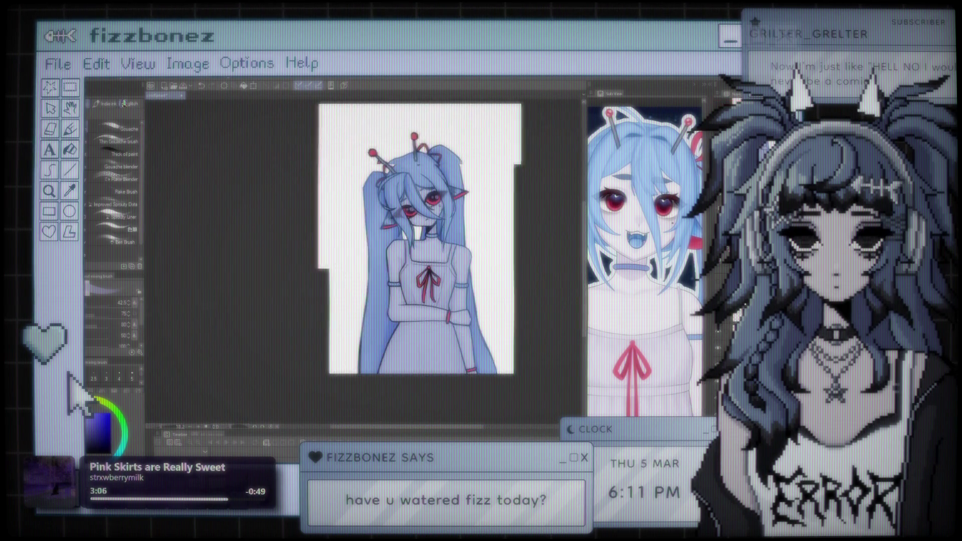
scroll(455, 230, up, 6)
scroll(486, 230, down, 5)
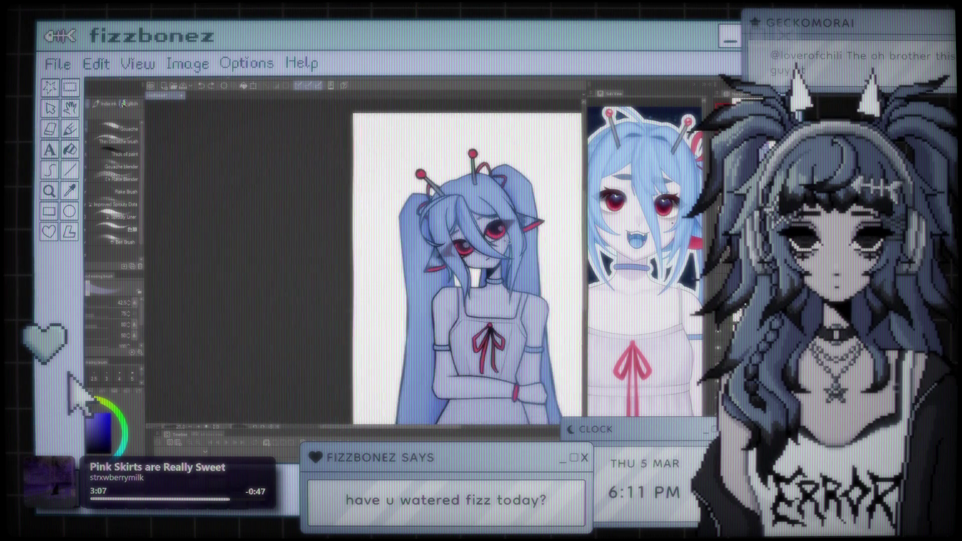
scroll(486, 230, up, 3)
scroll(407, 180, up, 4)
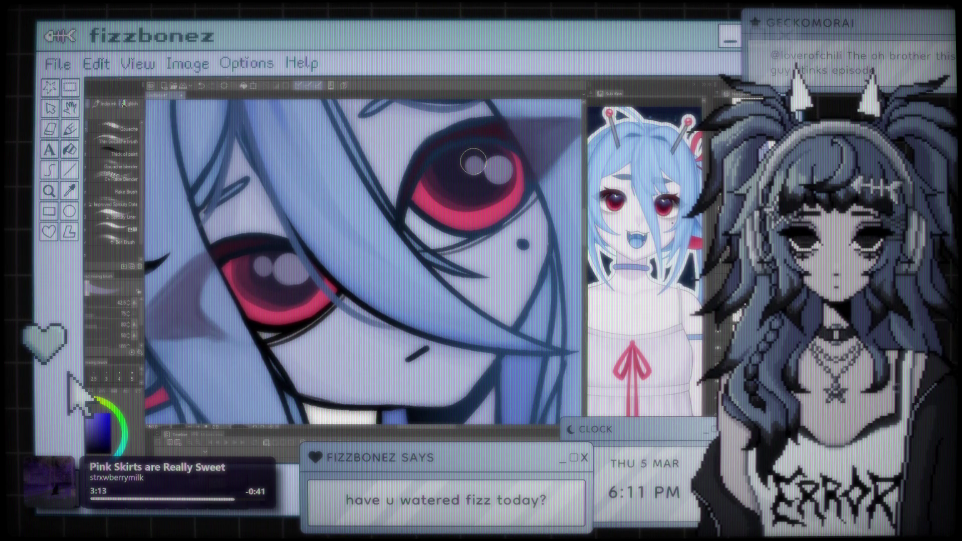
scroll(473, 162, down, 5)
drag(504, 241, 432, 226)
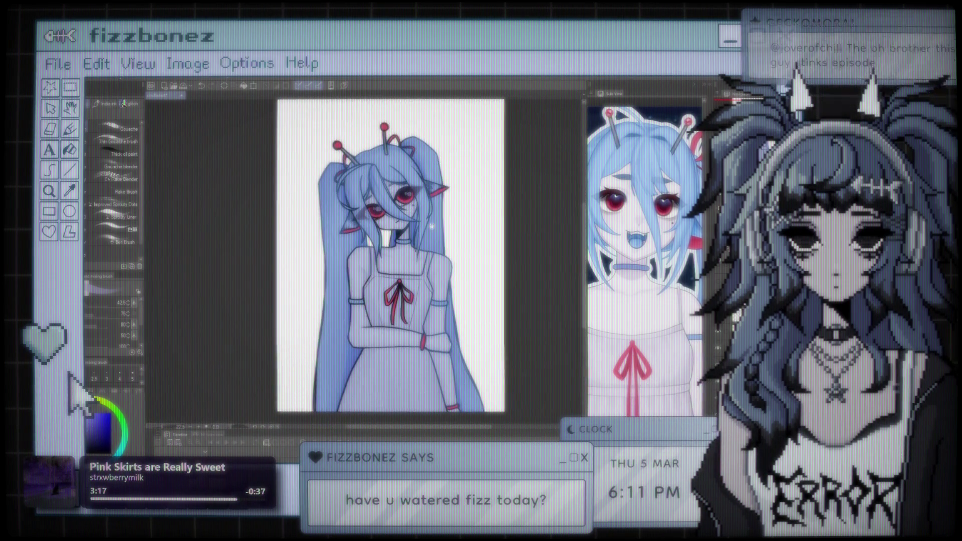
scroll(432, 227, up, 5)
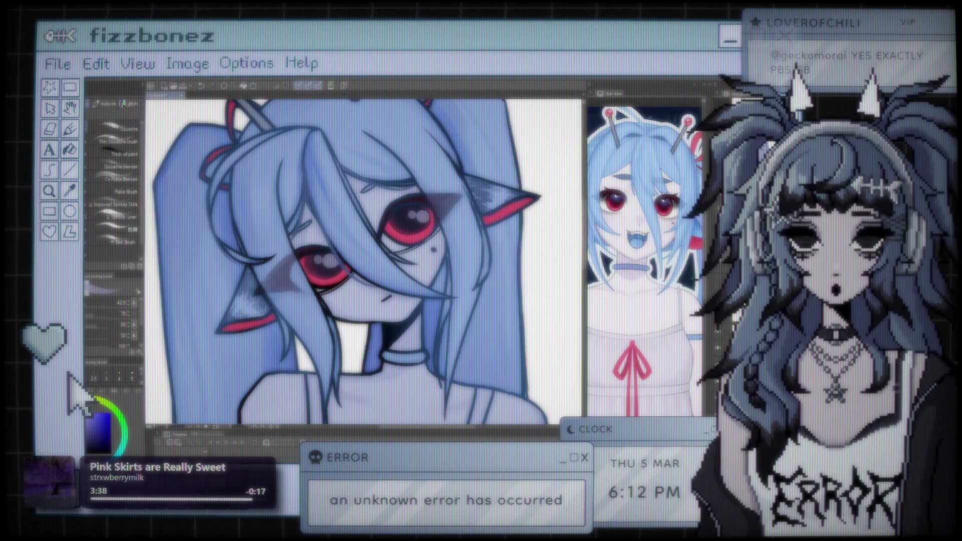
- Lasso the lower eye, transform it slightly into place, and deselect
scroll(343, 207, up, 2)
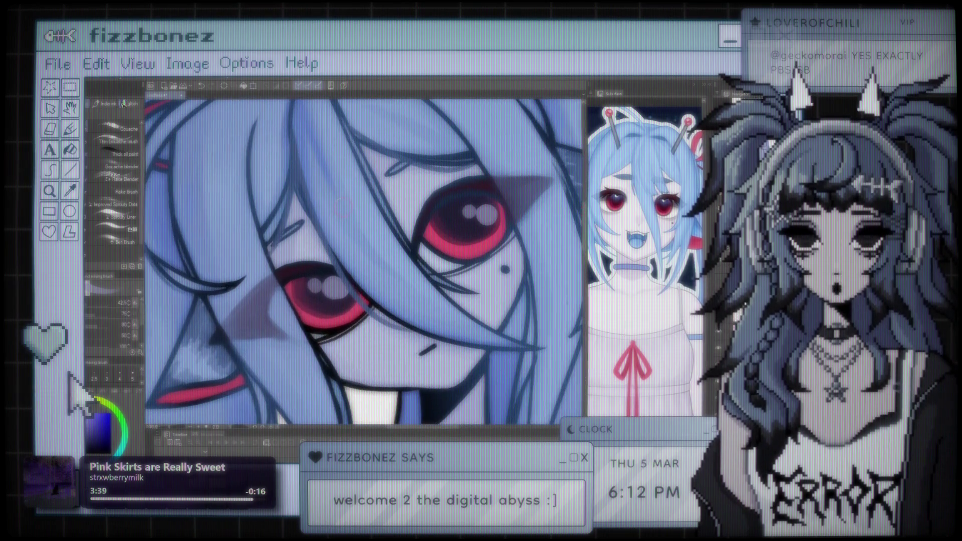
key(m)
drag(362, 278, 353, 304)
key(ctrl+t)
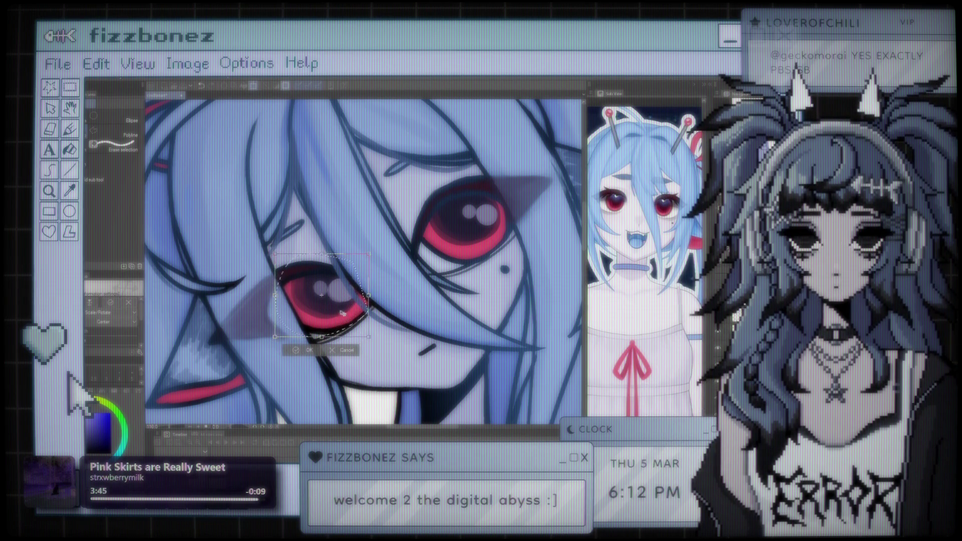
click(319, 349)
key(ctrl+d)
key(e)
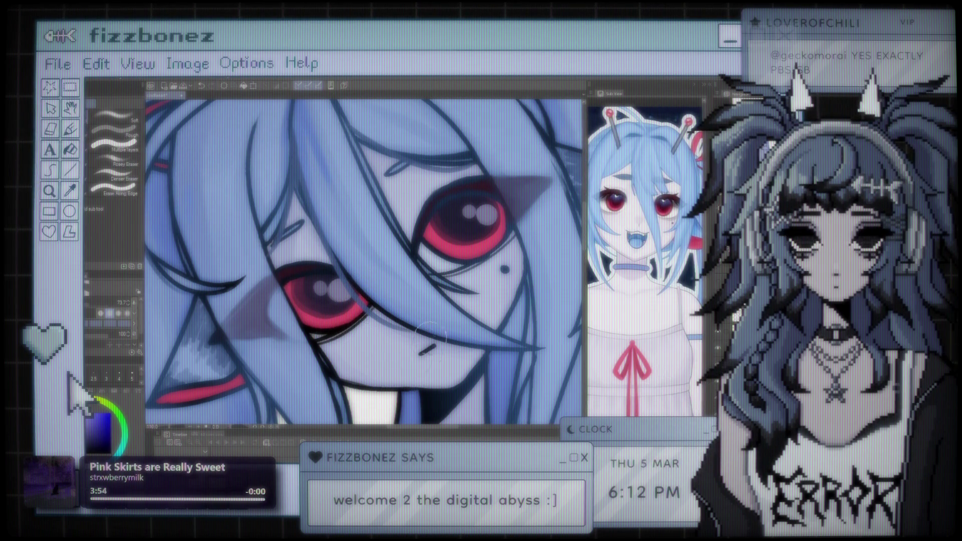
- Shade the upper part of the red iris with dark magenta
key(b)
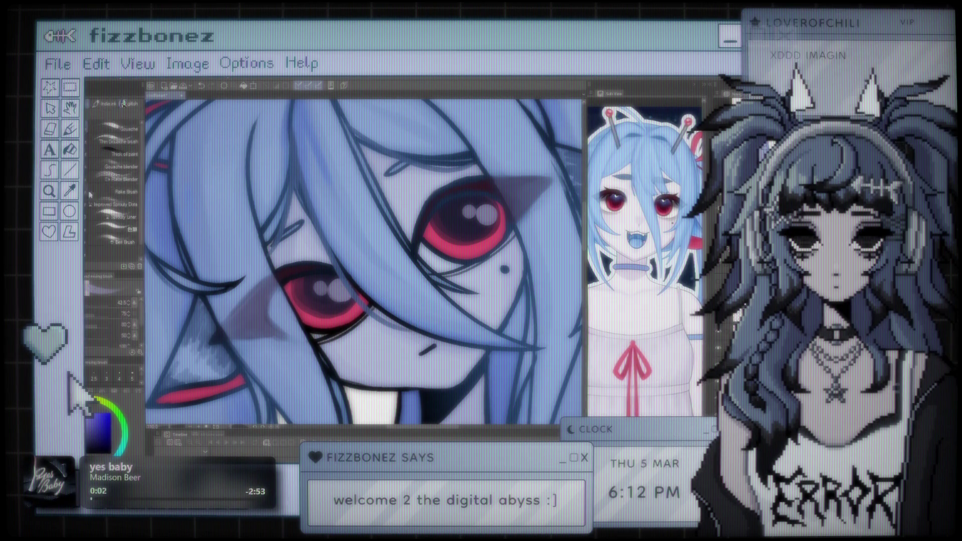
scroll(177, 203, down, 1)
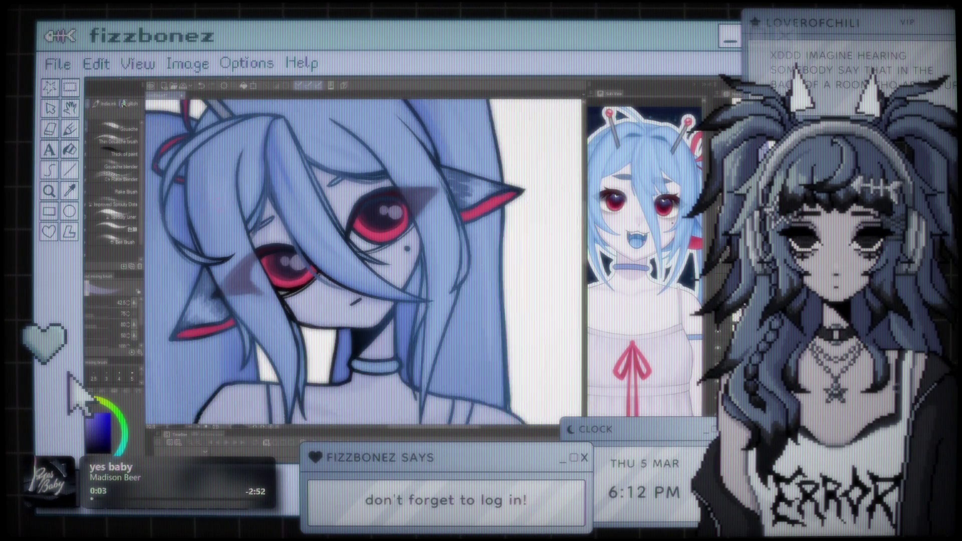
scroll(363, 261, down, 2)
scroll(364, 261, down, 4)
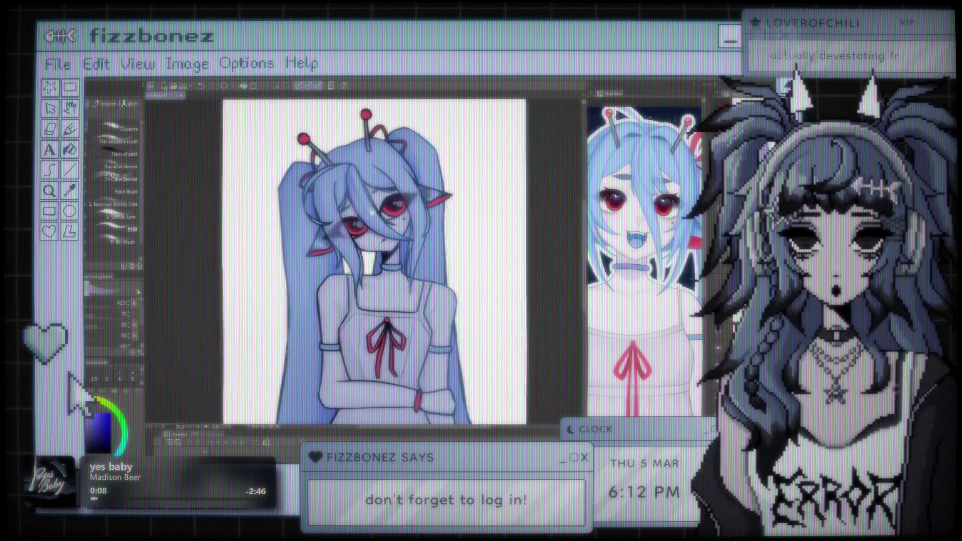
scroll(382, 181, up, 6)
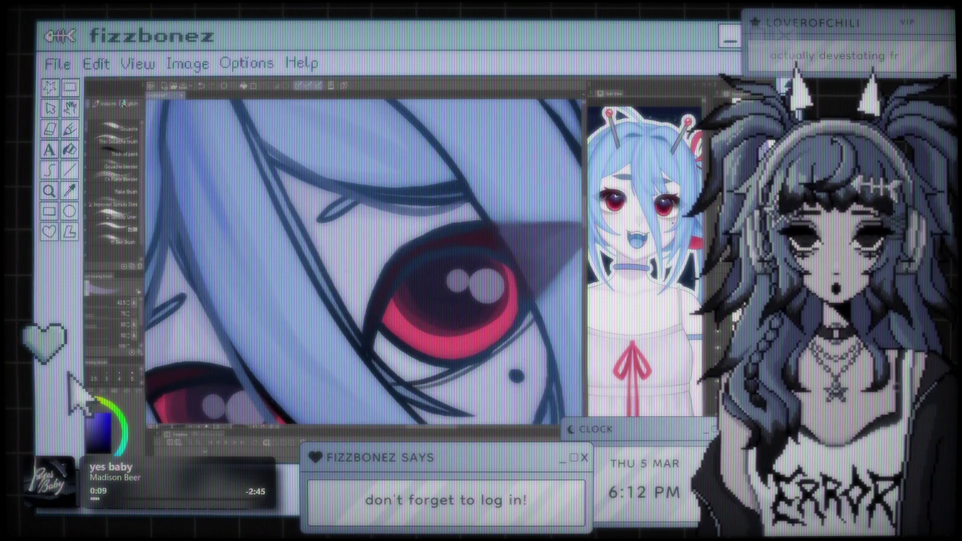
alt+click(431, 249)
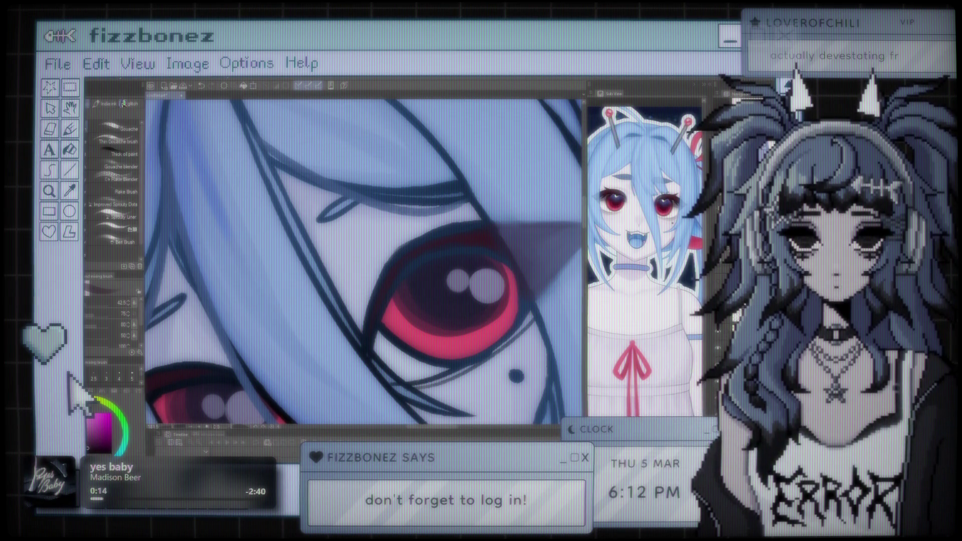
drag(430, 247, 390, 304)
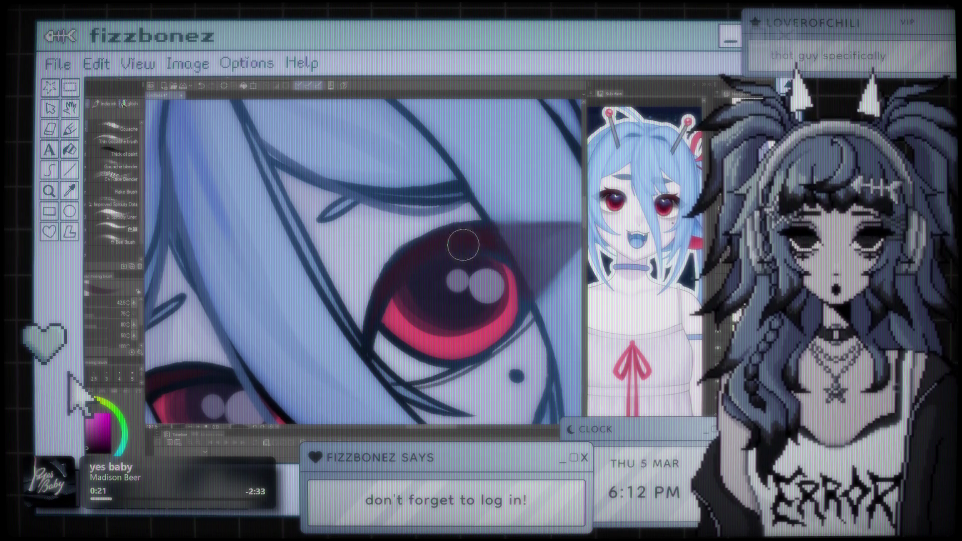
- Pick a dark blue-purple colour and choose the Spooky Liner pencil for line work
drag(445, 241, 477, 189)
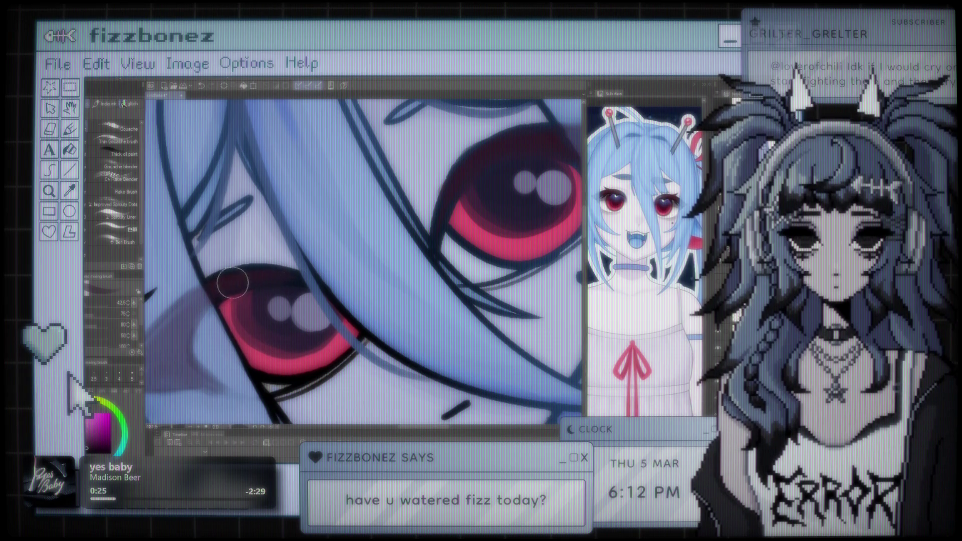
scroll(317, 289, down, 5)
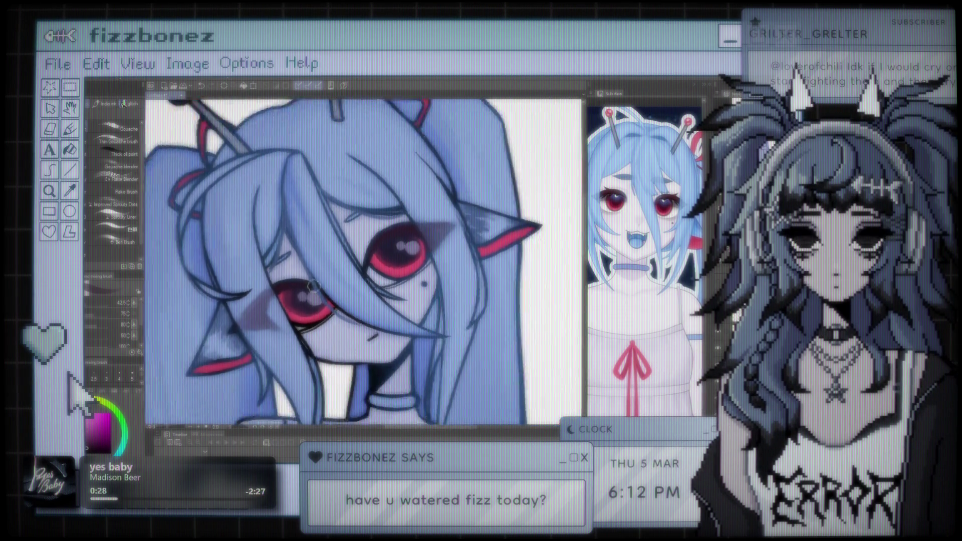
scroll(348, 248, up, 4)
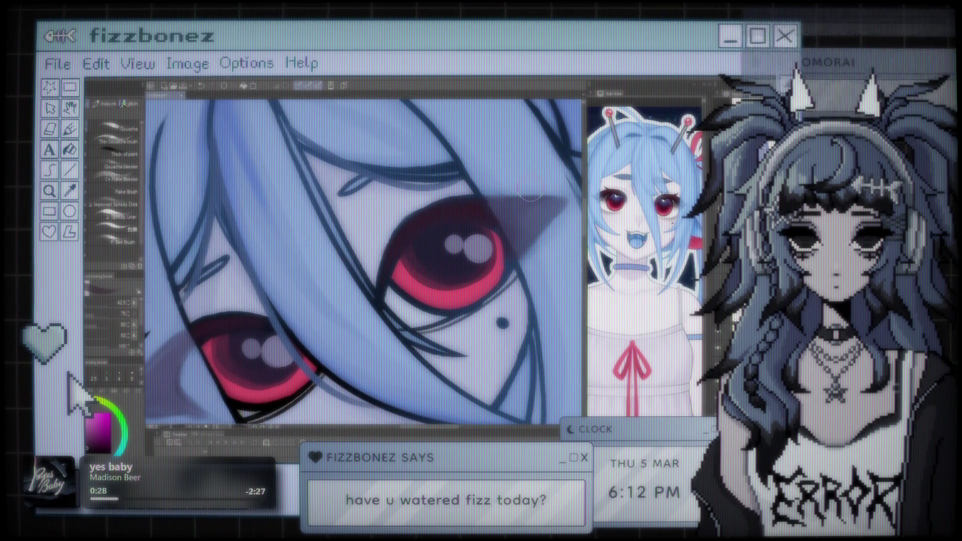
scroll(446, 203, down, 5)
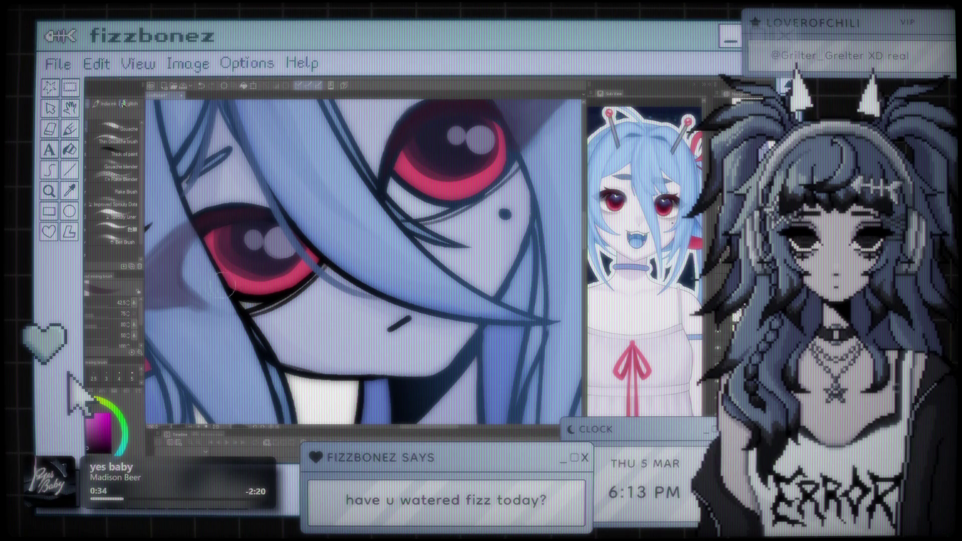
alt+click(203, 287)
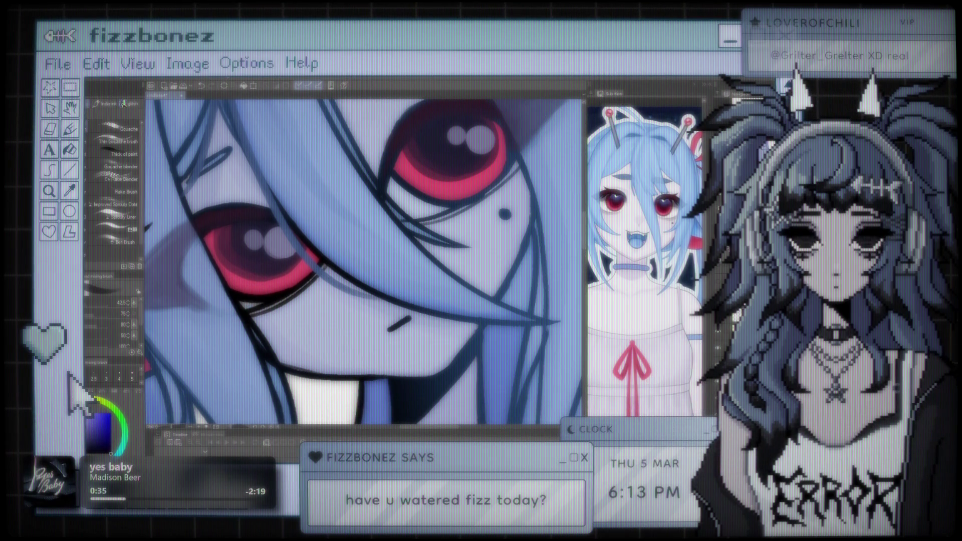
key(p)
click(115, 216)
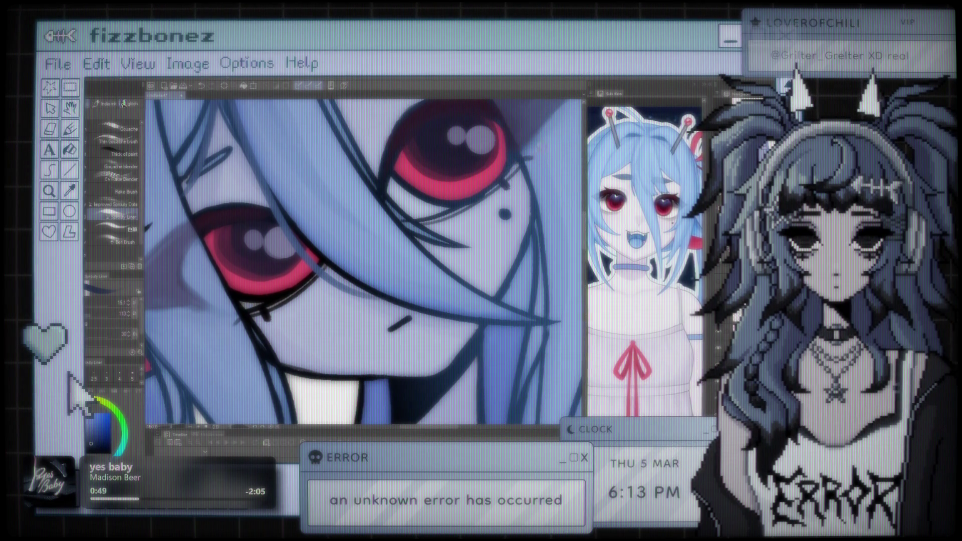
scroll(438, 239, down, 6)
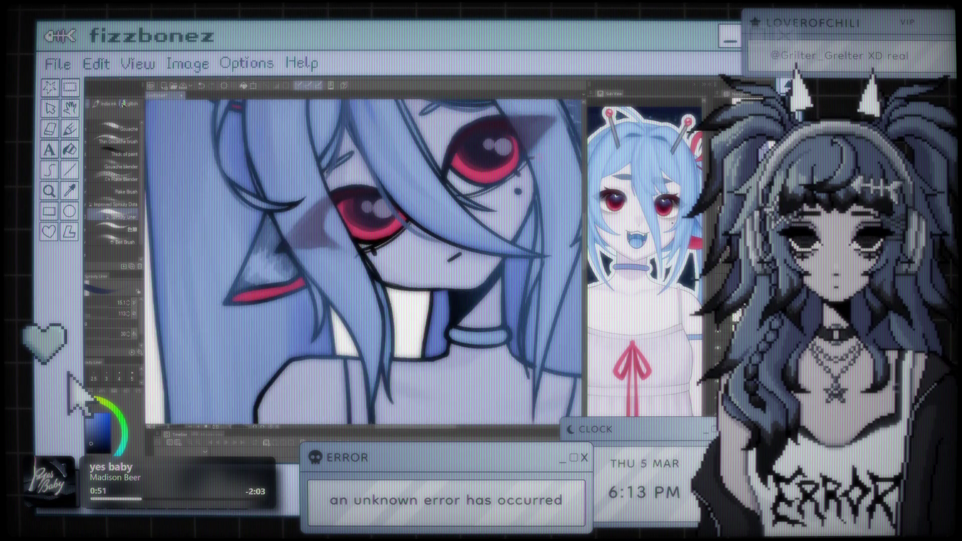
scroll(444, 238, up, 6)
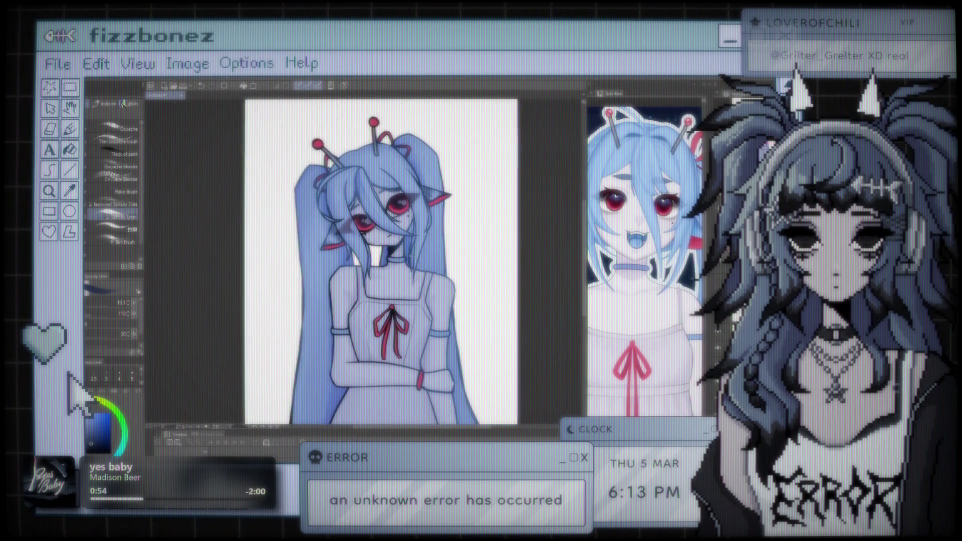
scroll(265, 217, up, 2)
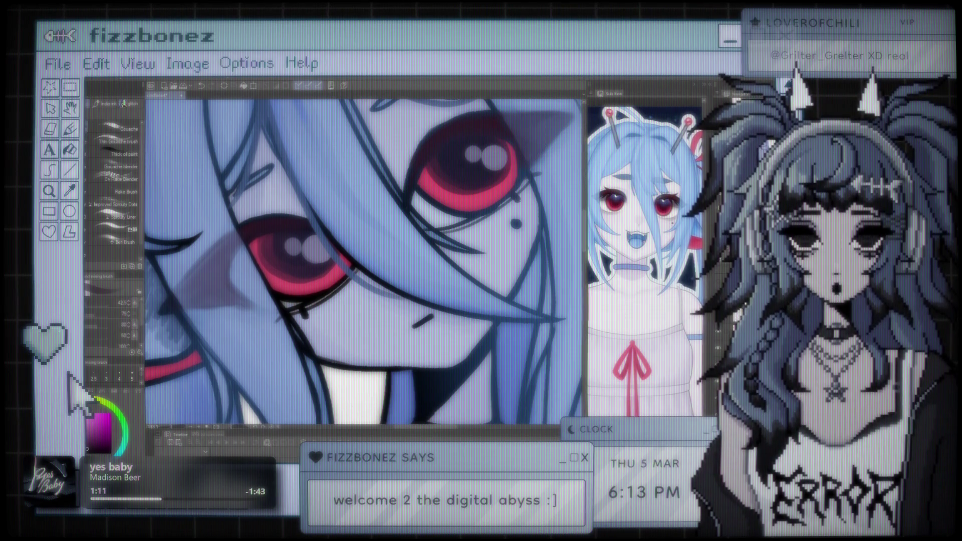
scroll(363, 260, down, 5)
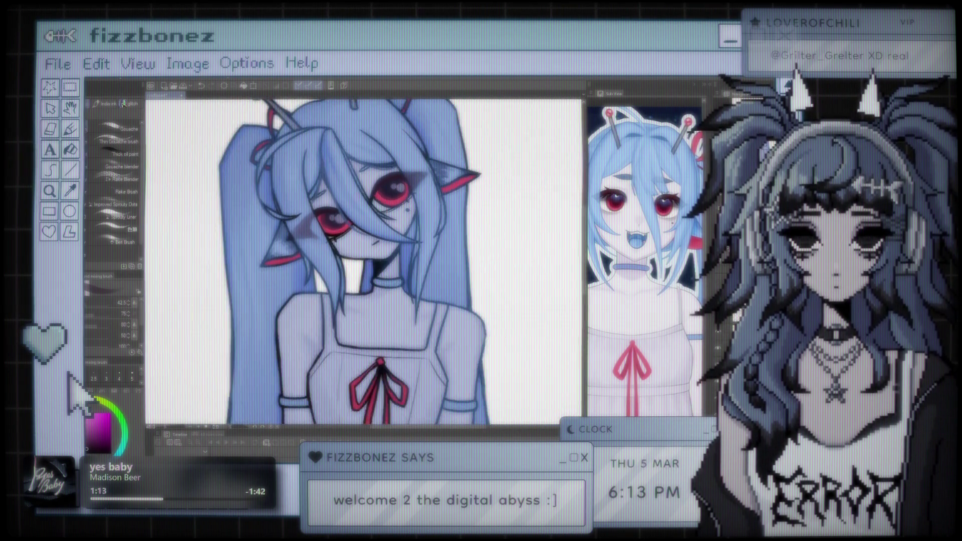
mouse_move(366, 261)
mouse_down()
mouse_move(361, 240)
mouse_move(330, 236)
mouse_move(371, 243)
mouse_move(329, 245)
mouse_move(406, 223)
mouse_up()
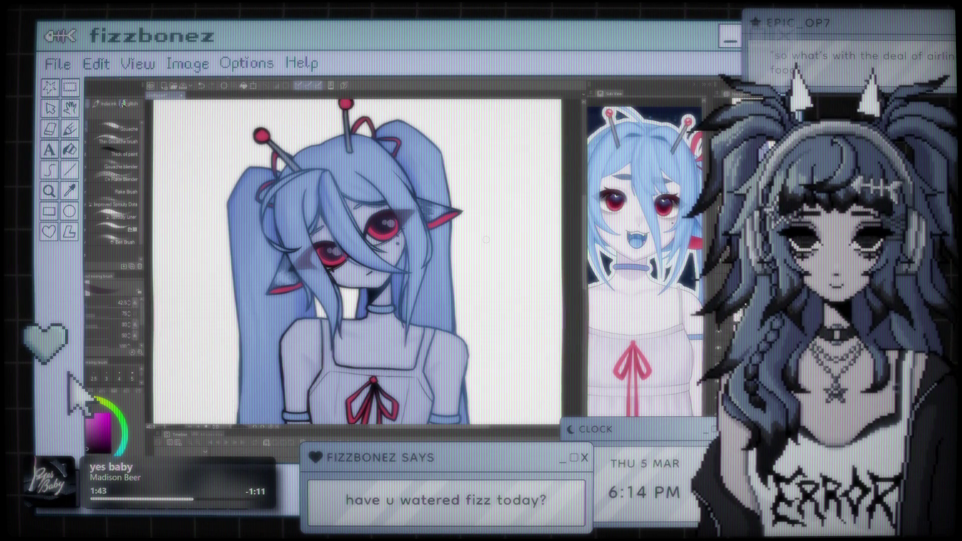
scroll(382, 244, up, 1)
scroll(382, 244, up, 2)
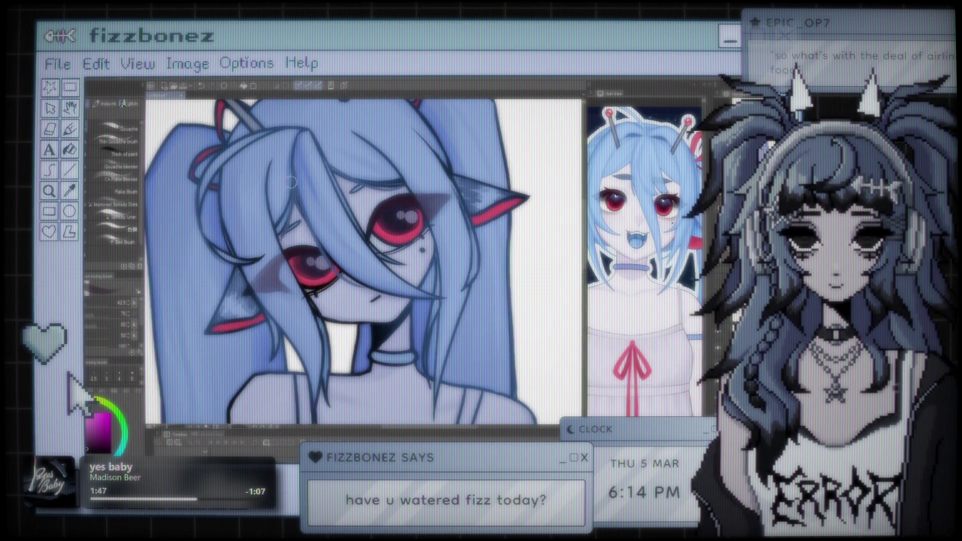
scroll(363, 189, down, 2)
scroll(362, 189, down, 2)
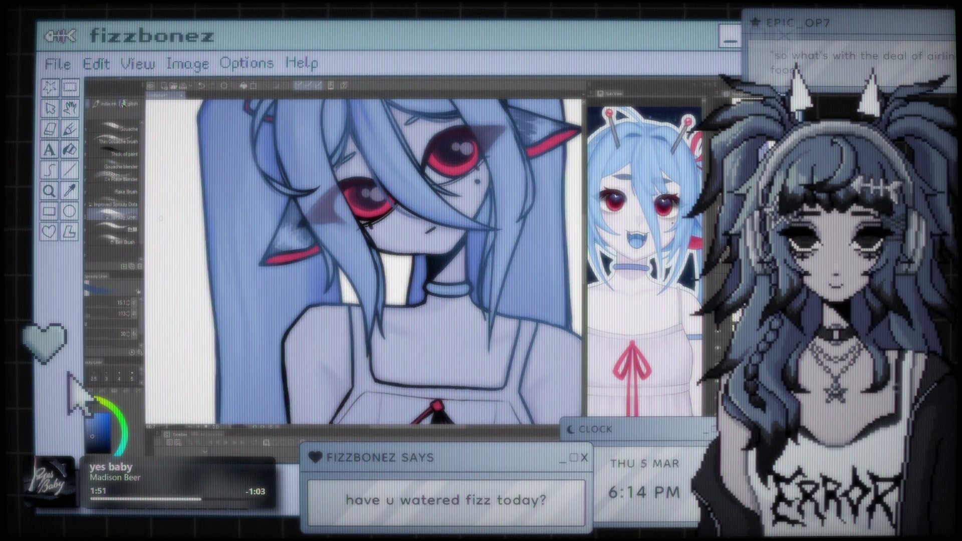
scroll(362, 189, down, 2)
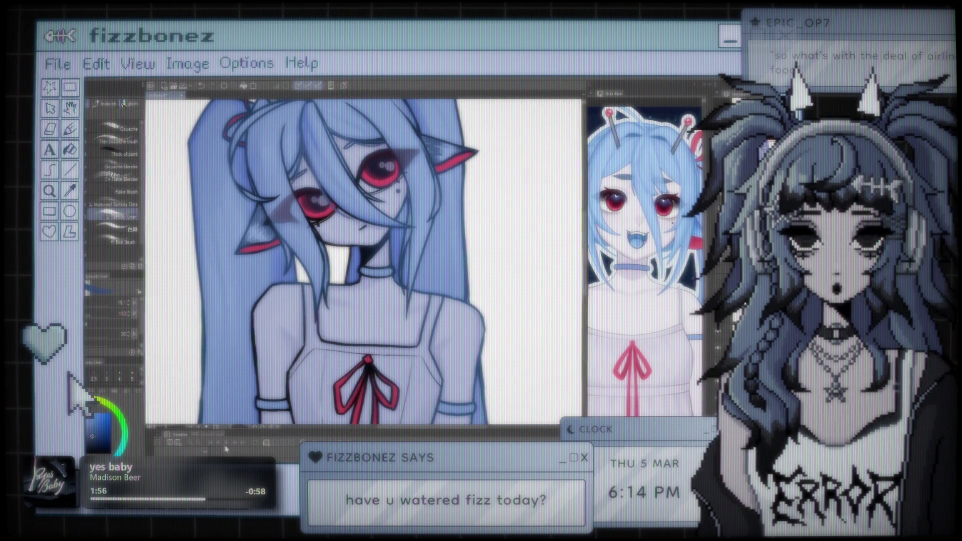
scroll(363, 190, down, 3)
scroll(390, 262, left, 2)
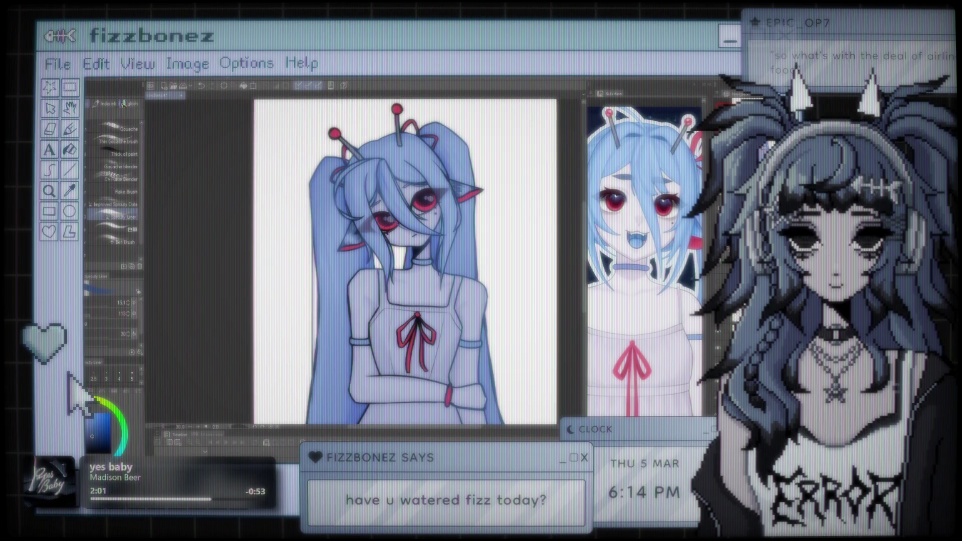
scroll(406, 260, down, 5)
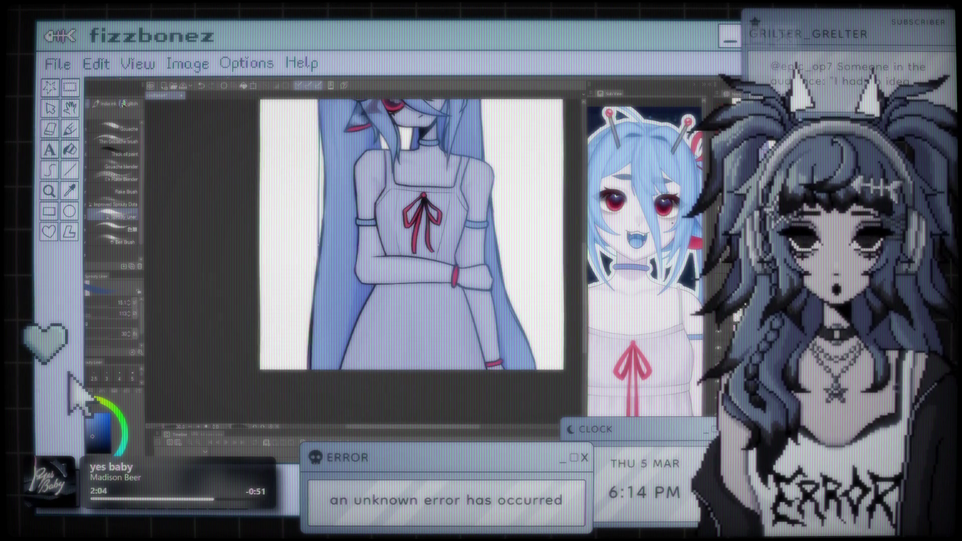
scroll(406, 256, up, 2)
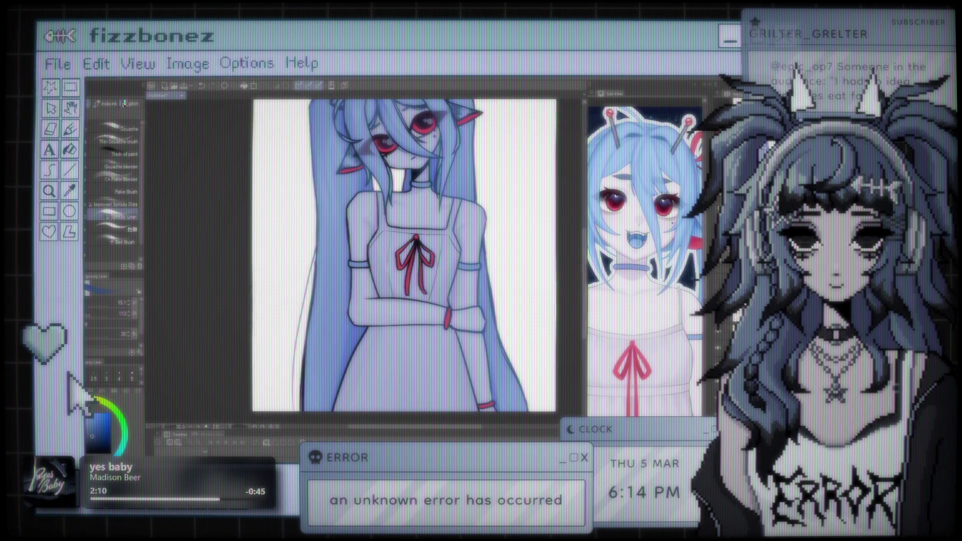
scroll(406, 256, up, 2)
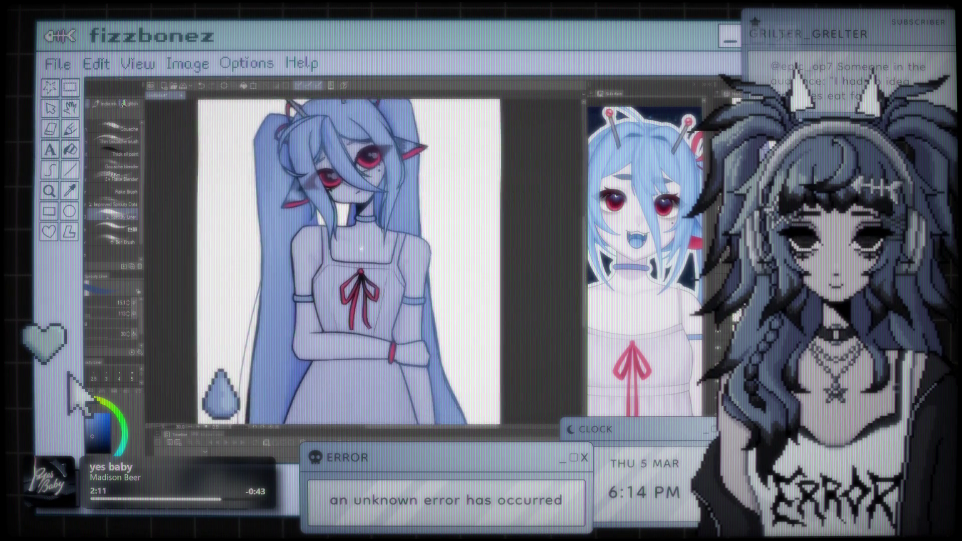
scroll(323, 157, down, 1)
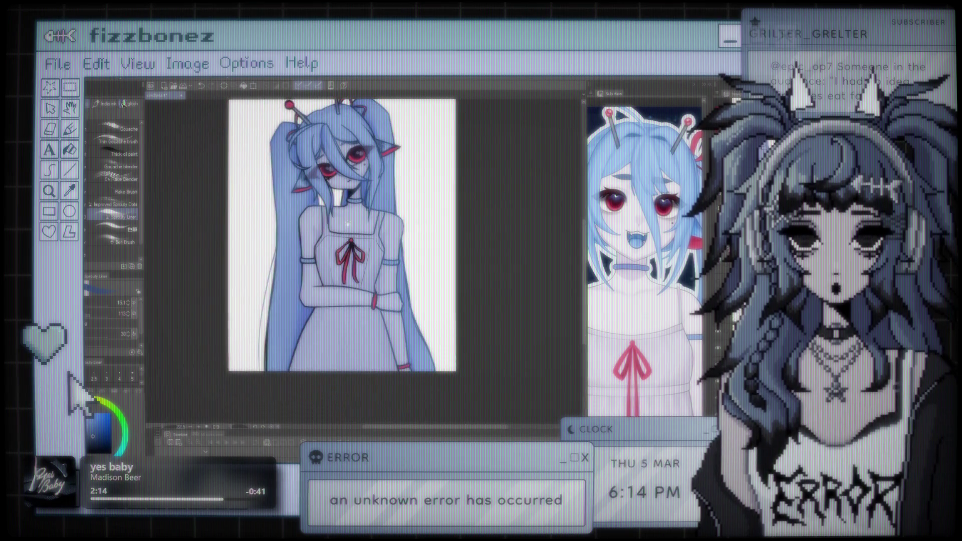
scroll(376, 256, up, 2)
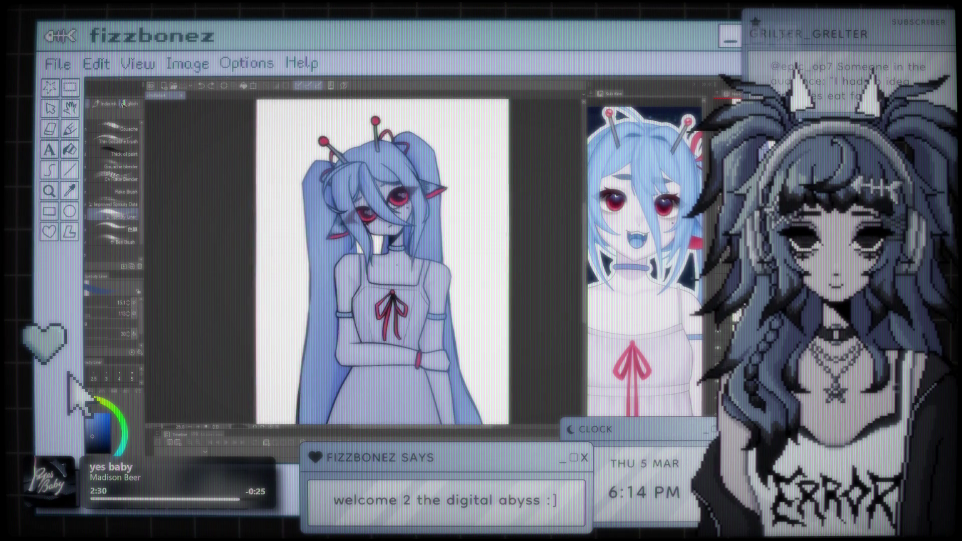
scroll(373, 220, up, 2)
scroll(366, 250, up, 1)
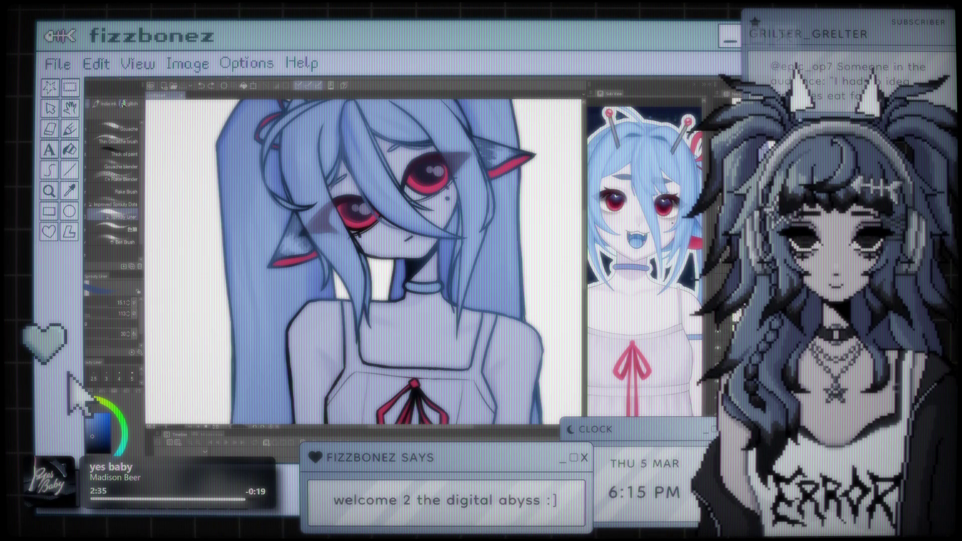
scroll(364, 260, down, 2)
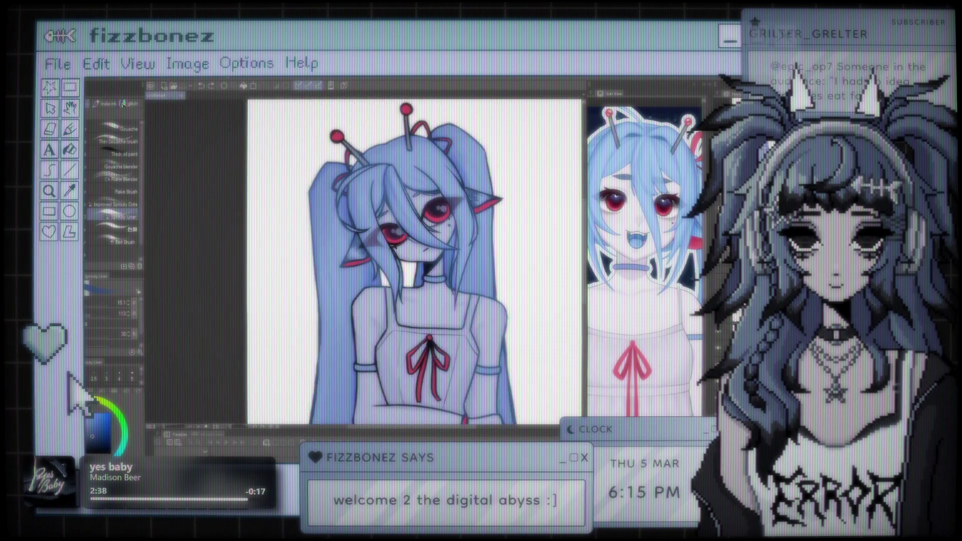
scroll(381, 260, down, 2)
scroll(365, 251, down, 3)
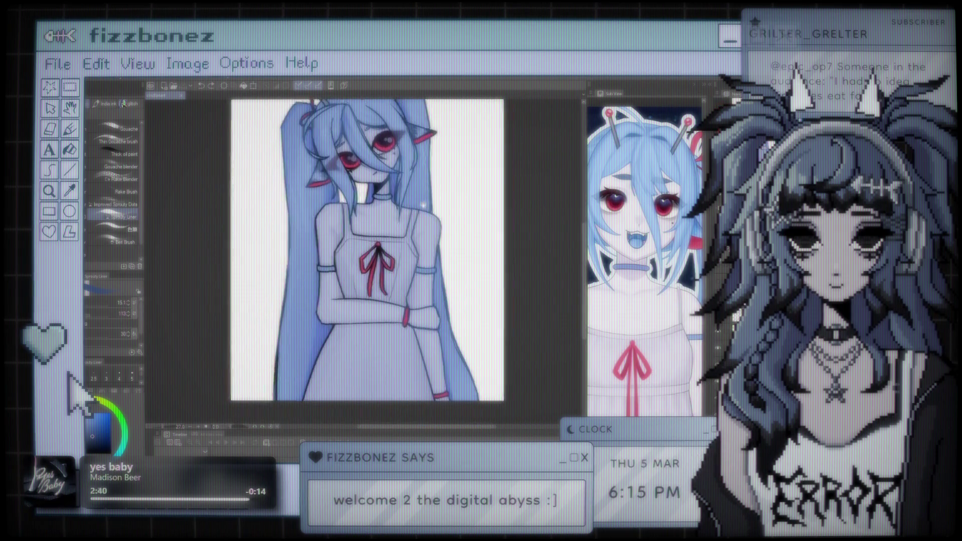
scroll(364, 261, up, 4)
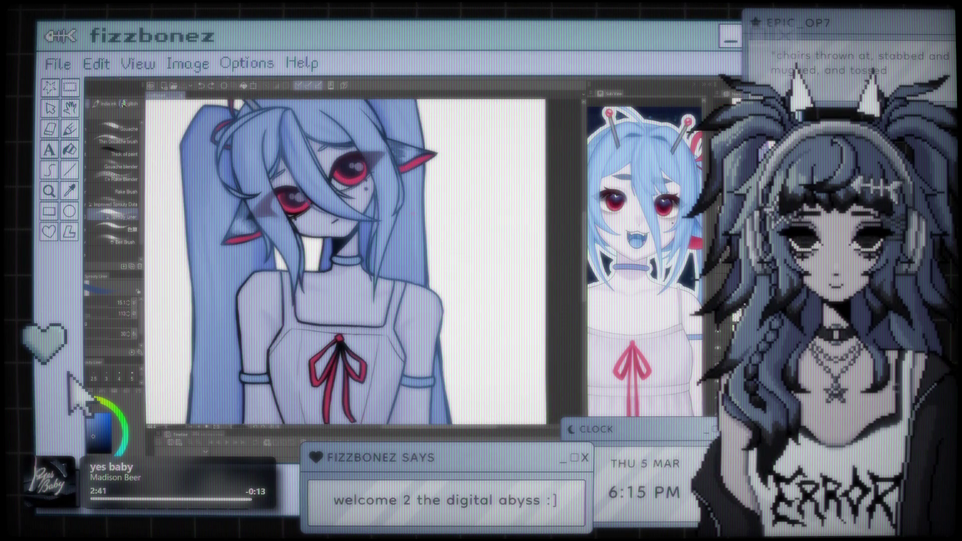
scroll(351, 261, left, 4)
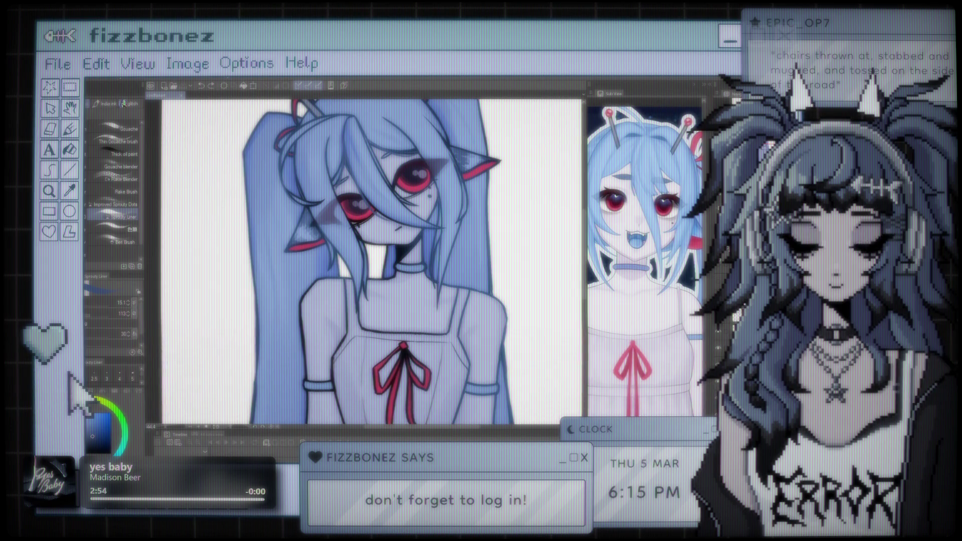
key(ctrl+plus)
scroll(474, 164, up, 5)
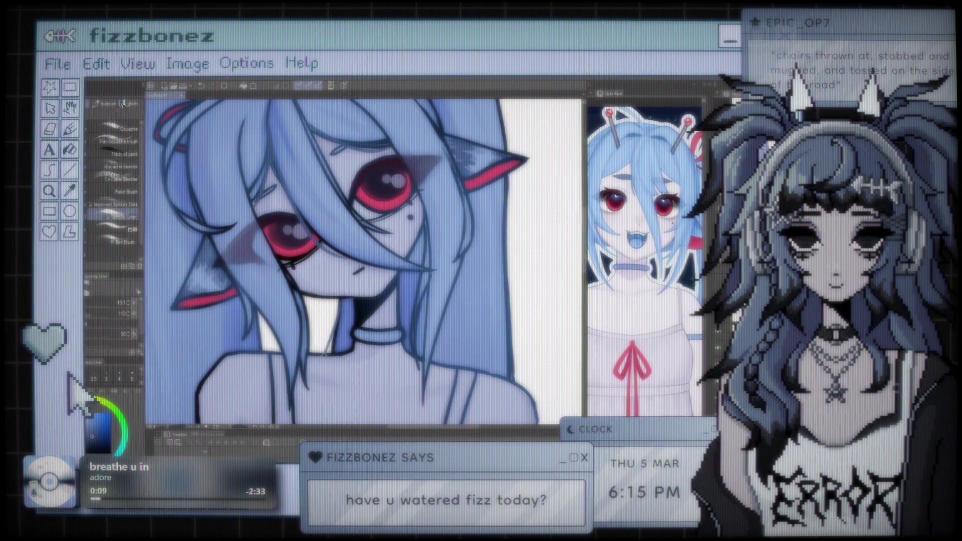
scroll(358, 282, up, 2)
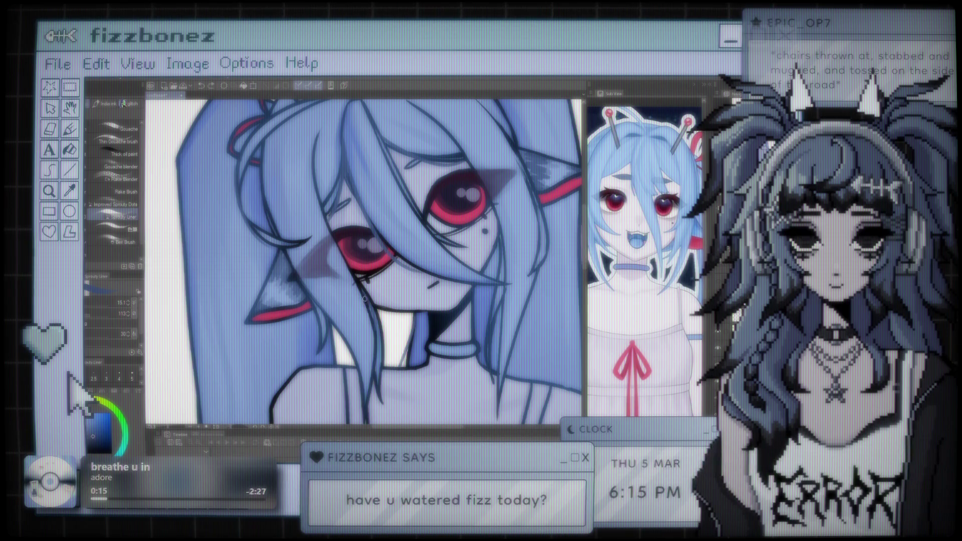
drag(528, 188, 452, 223)
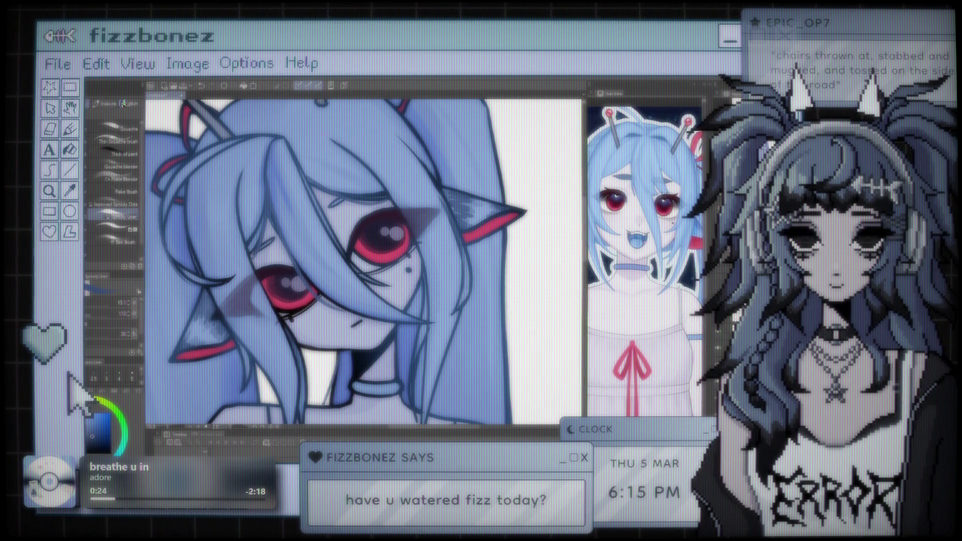
drag(351, 225, 418, 324)
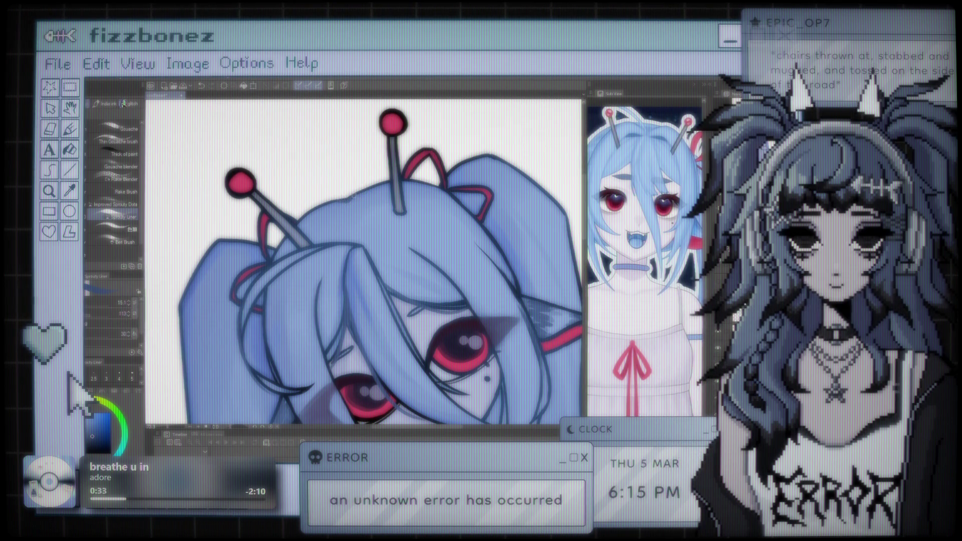
key(ctrl+minus)
key(ctrl+minus)
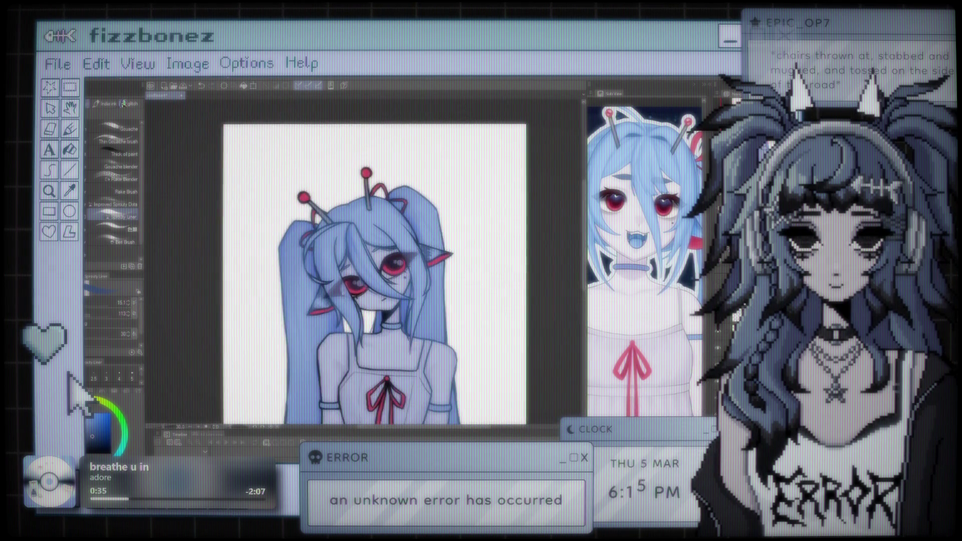
key(ctrl+plus)
key(ctrl+plus)
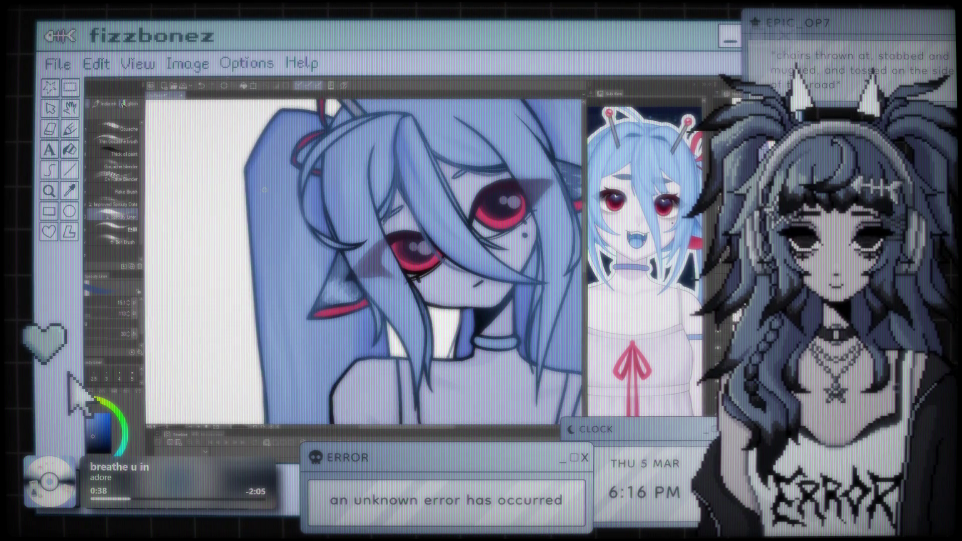
scroll(413, 261, up, 3)
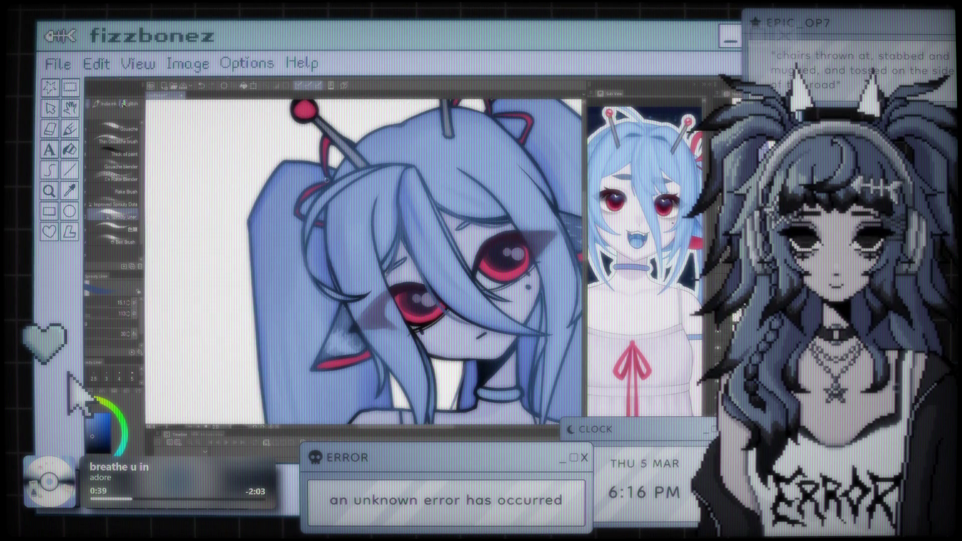
scroll(401, 261, down, 5)
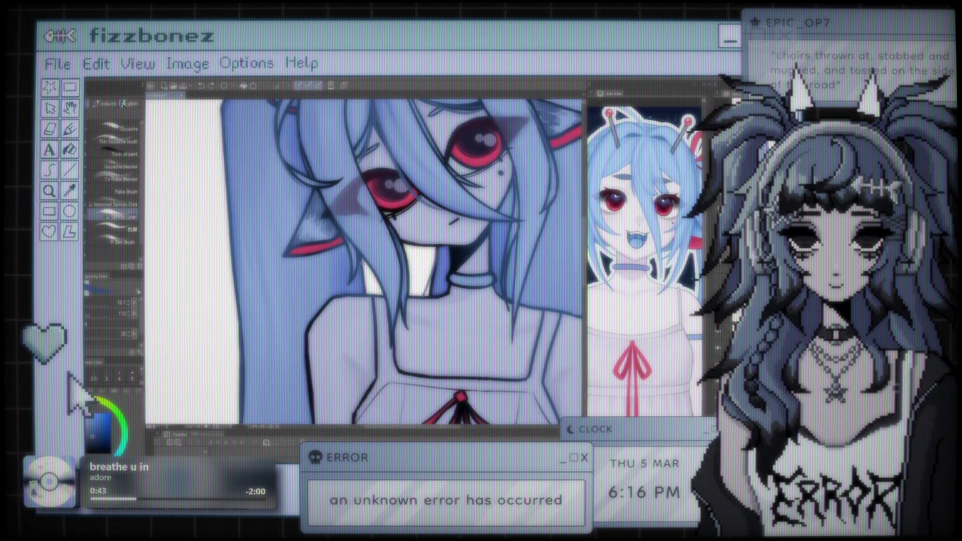
scroll(364, 261, up, 2)
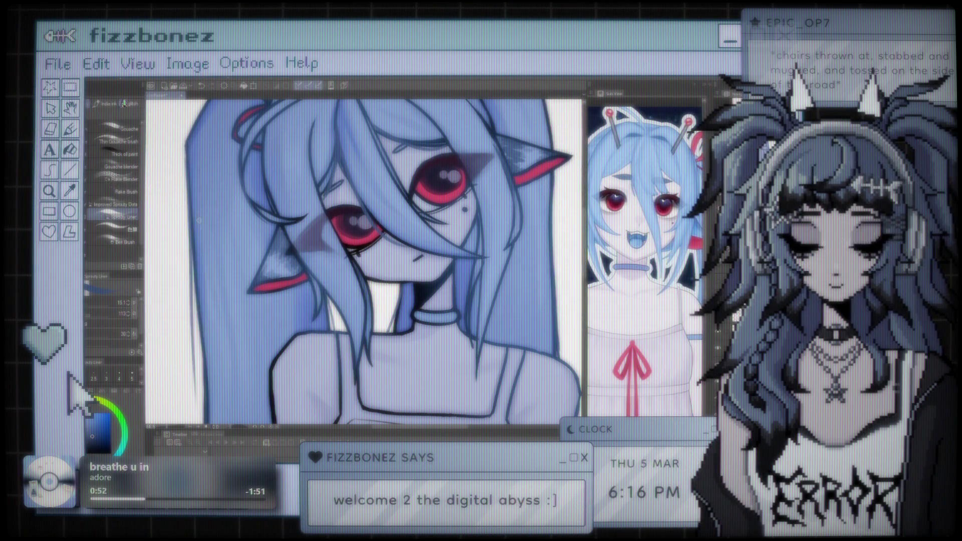
scroll(364, 260, down, 5)
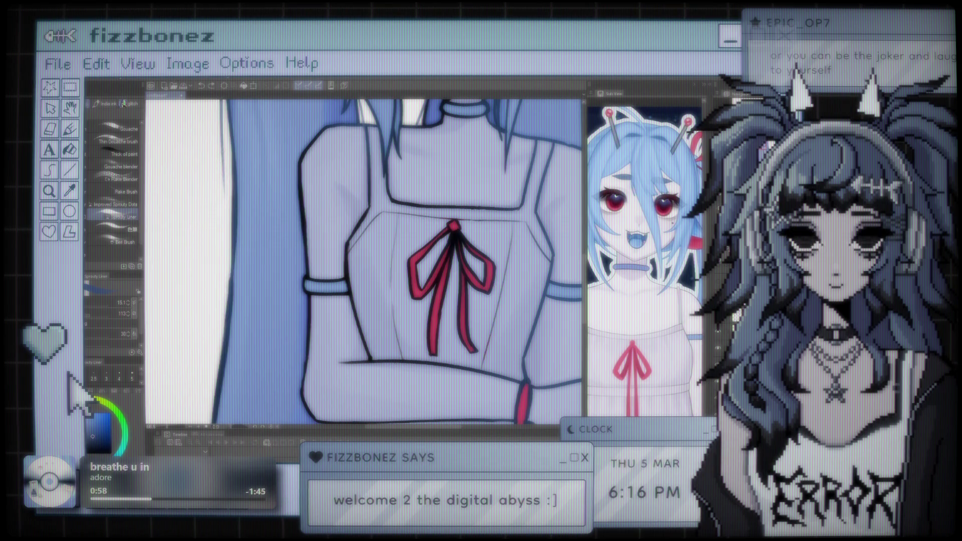
scroll(360, 261, down, 5)
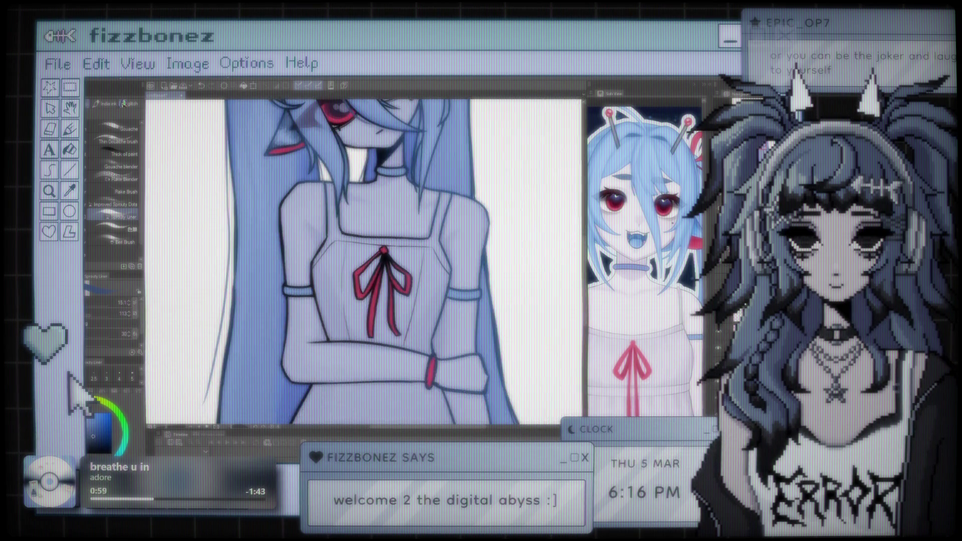
scroll(300, 190, up, 2)
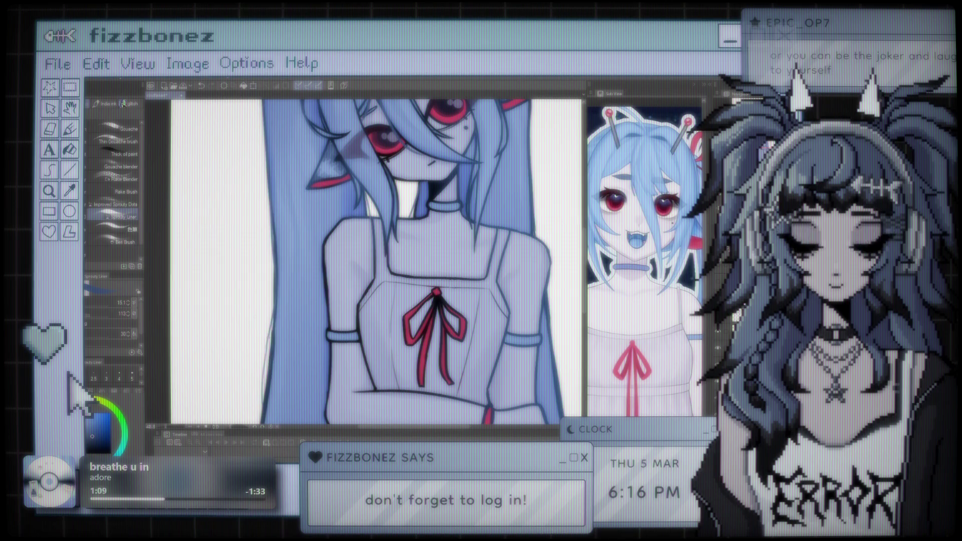
scroll(333, 241, down, 5)
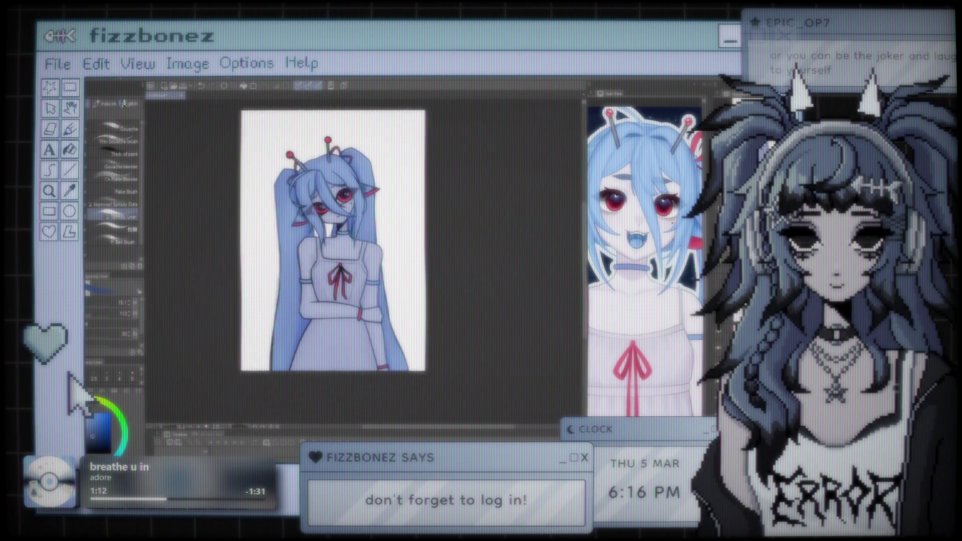
- Draw a dark outline along the right edge of the hair
scroll(379, 185, up, 5)
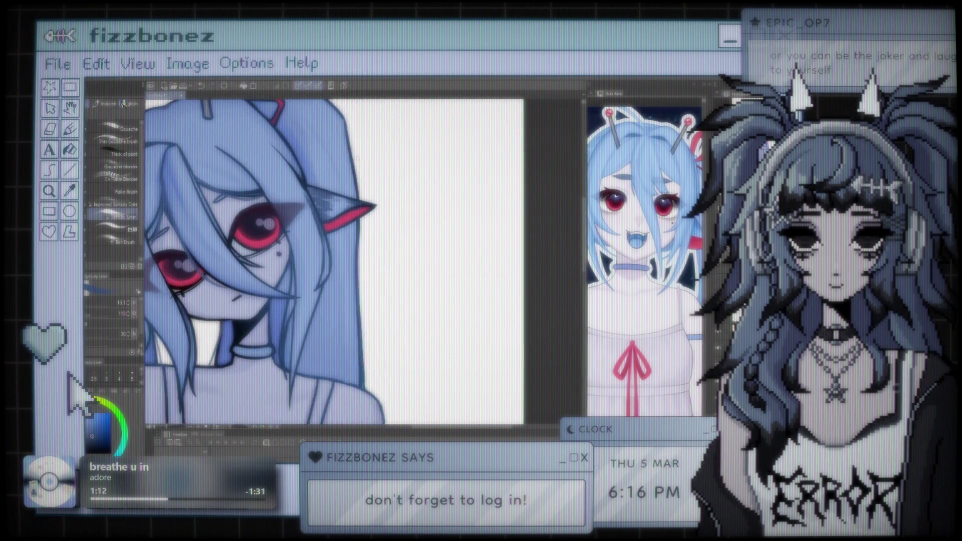
scroll(333, 261, up, 1)
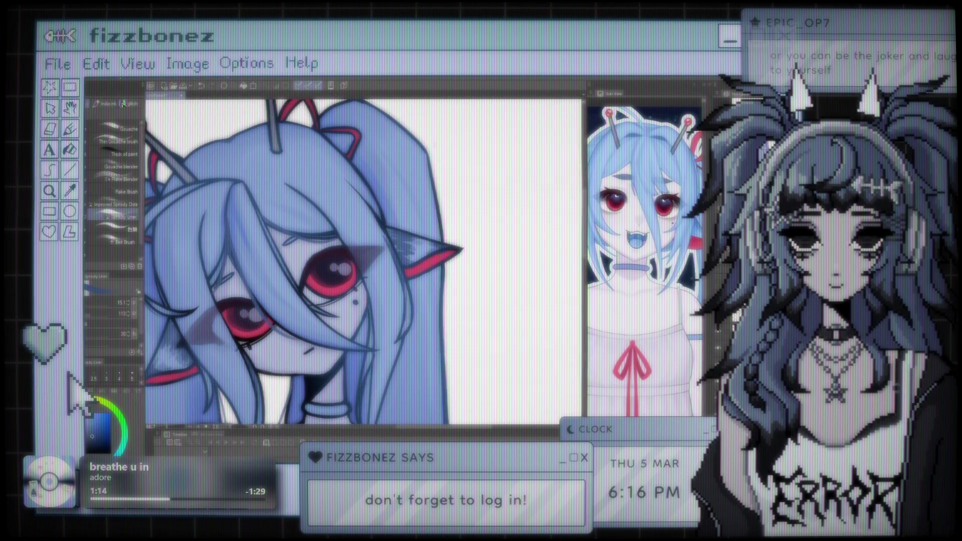
drag(429, 165, 437, 242)
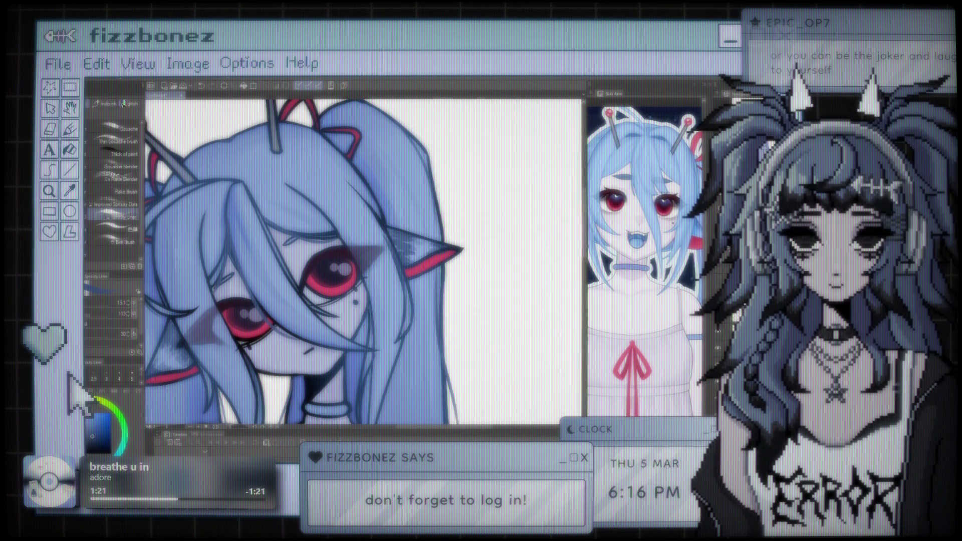
- Redraw the thin hair-strand line down past the arm, then zoom out to check
scroll(442, 226, down, 5)
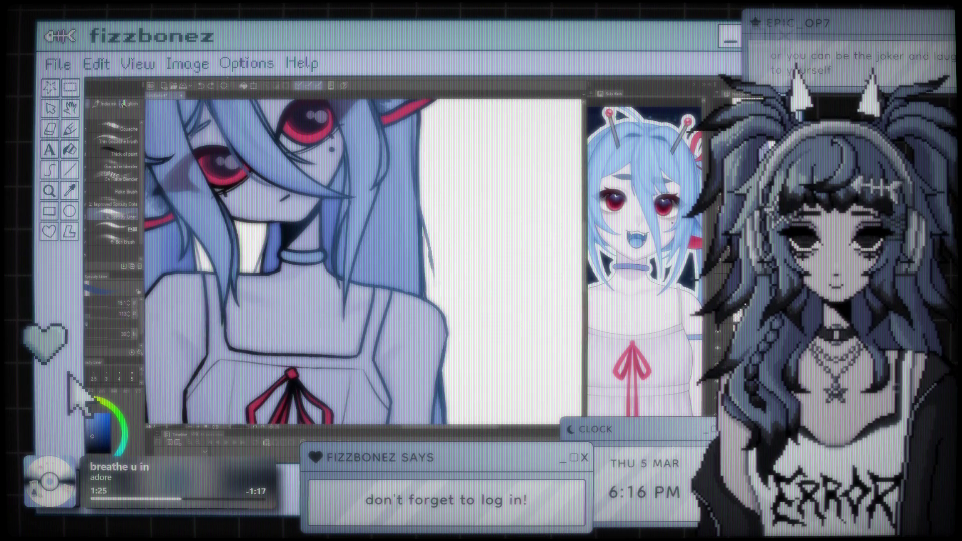
scroll(301, 260, down, 5)
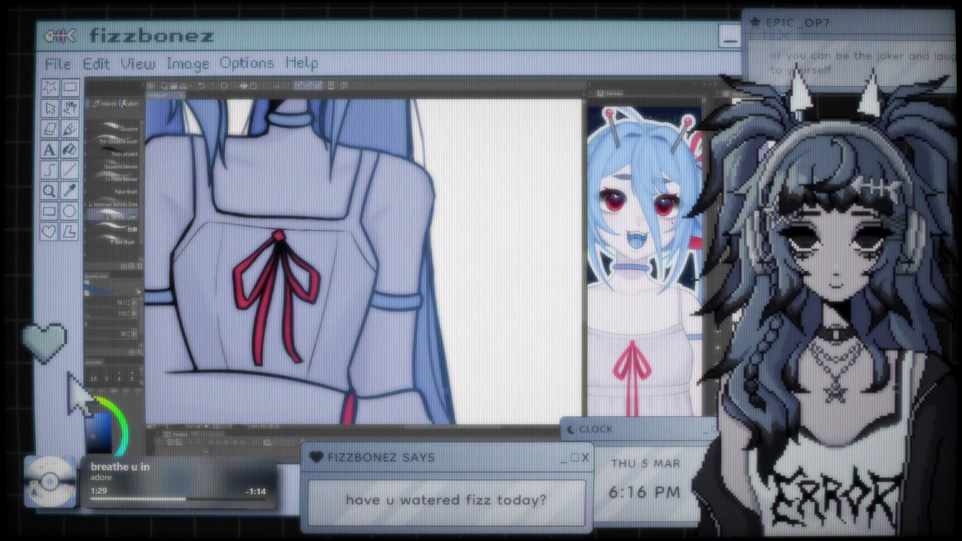
scroll(428, 290, down, 5)
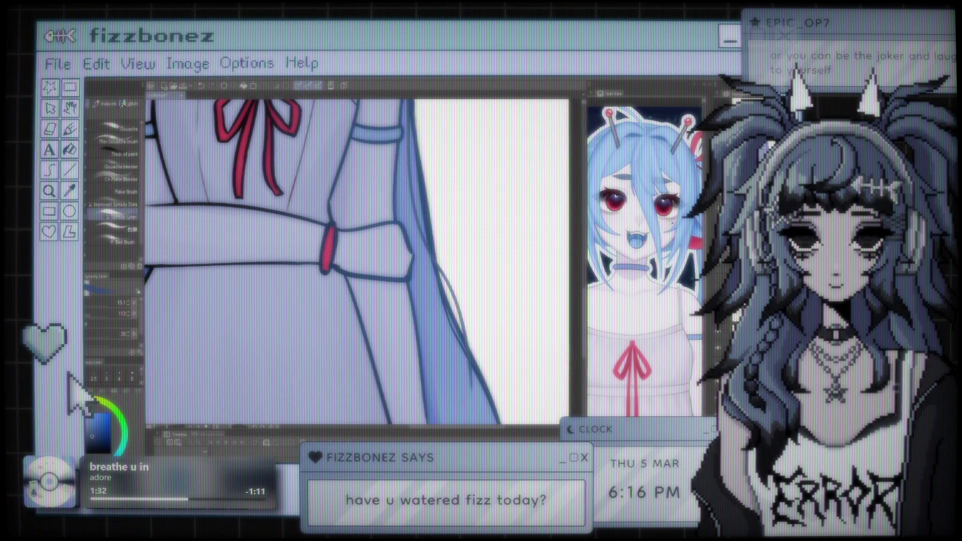
drag(437, 264, 507, 424)
scroll(455, 239, down, 3)
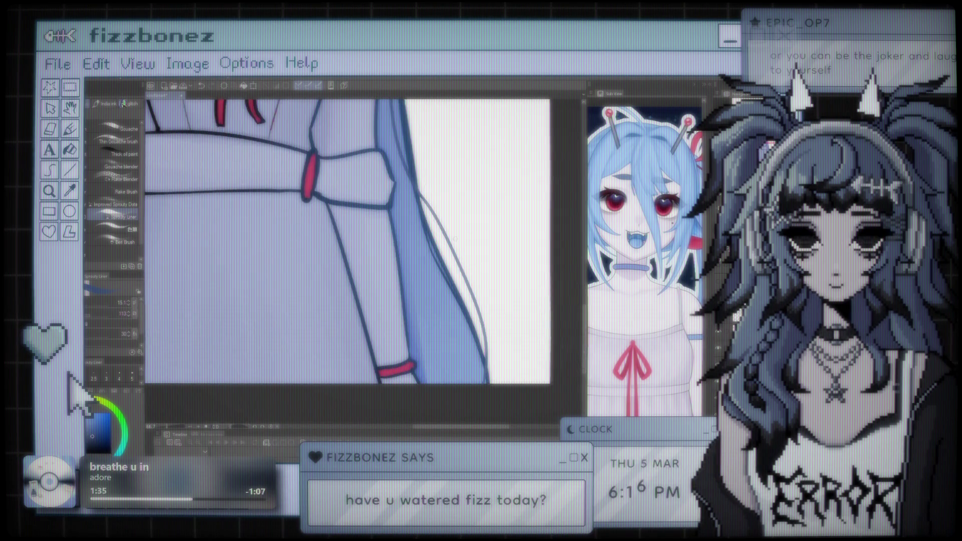
scroll(454, 238, down, 8)
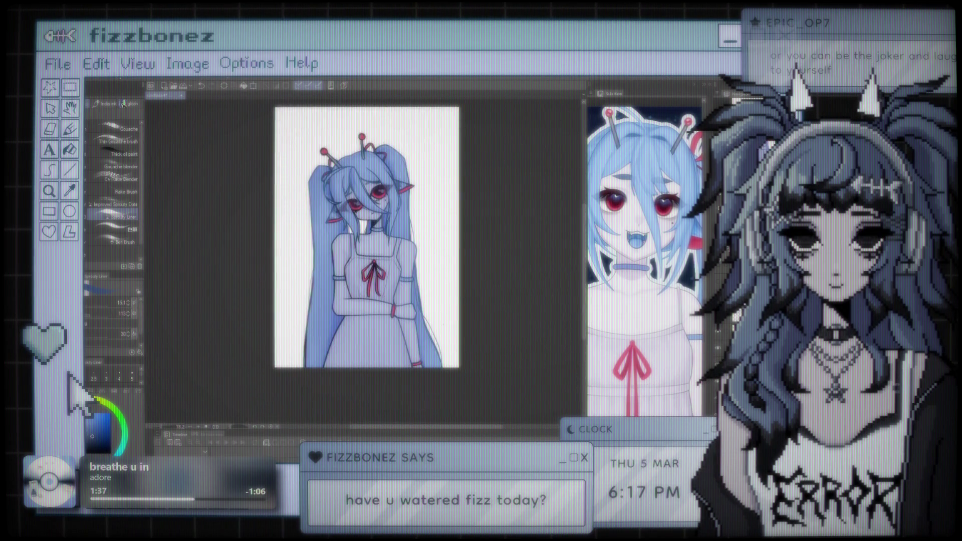
scroll(426, 313, up, 2)
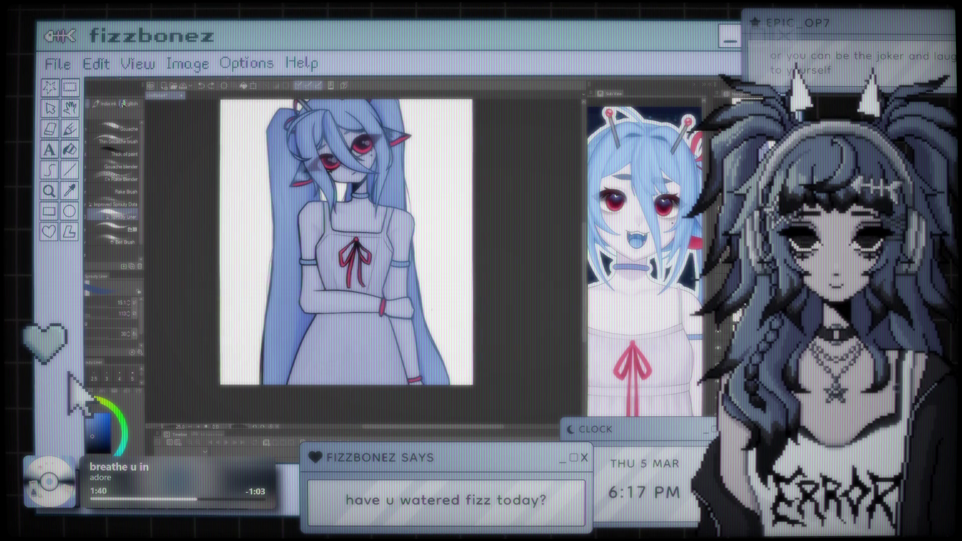
scroll(351, 261, up, 3)
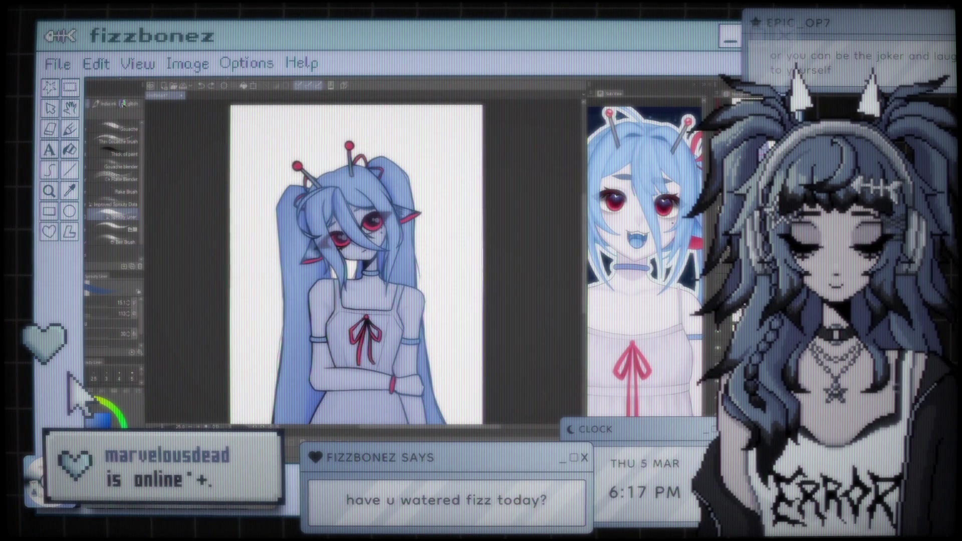
scroll(422, 288, up, 3)
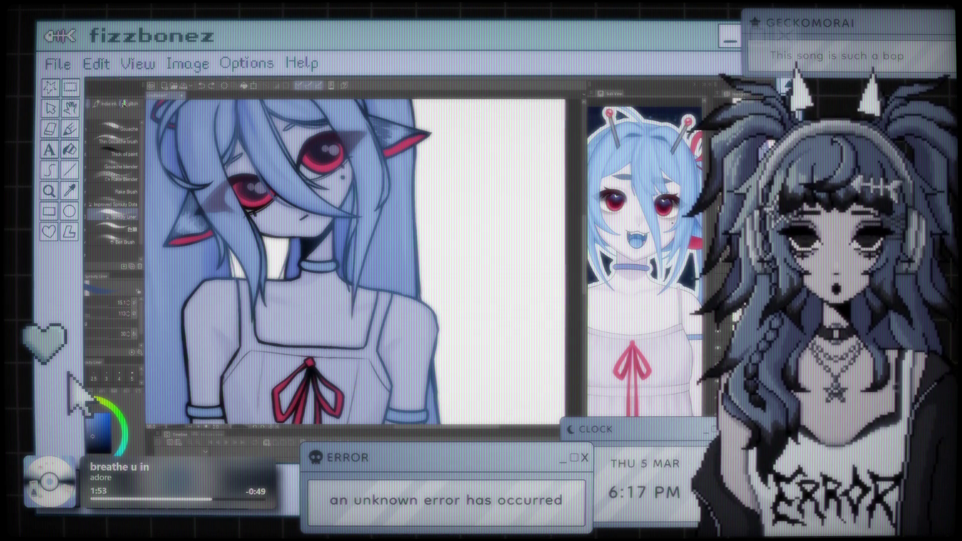
scroll(293, 262, up, 1)
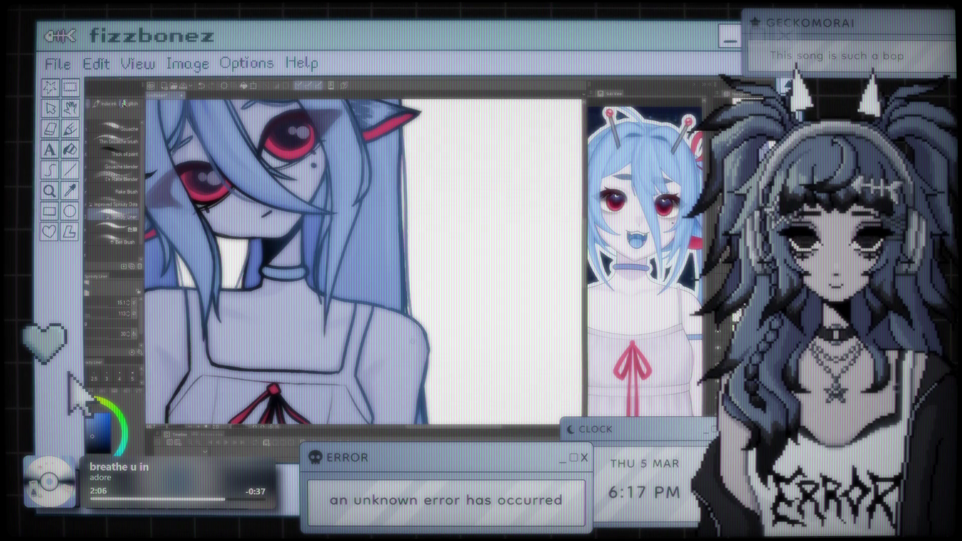
key(ctrl+minus)
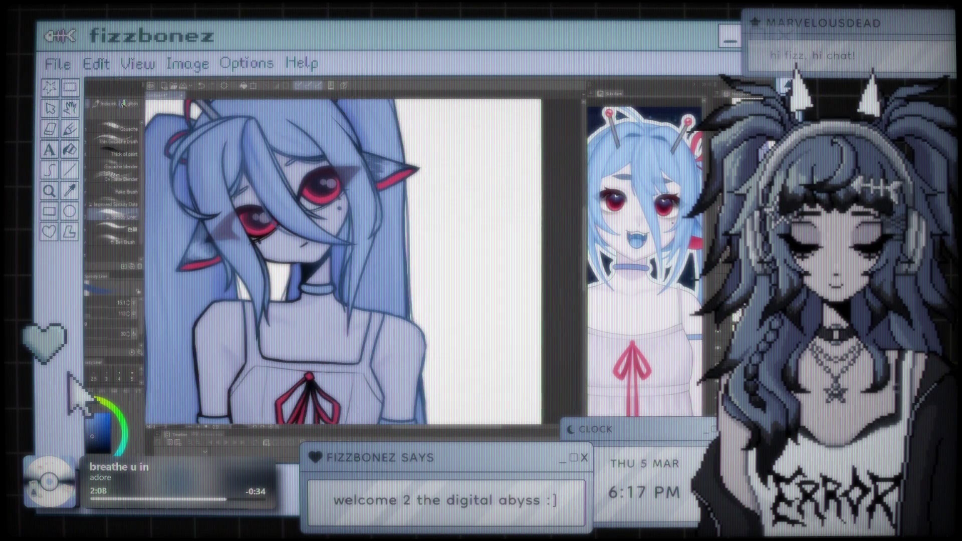
key(ctrl+minus)
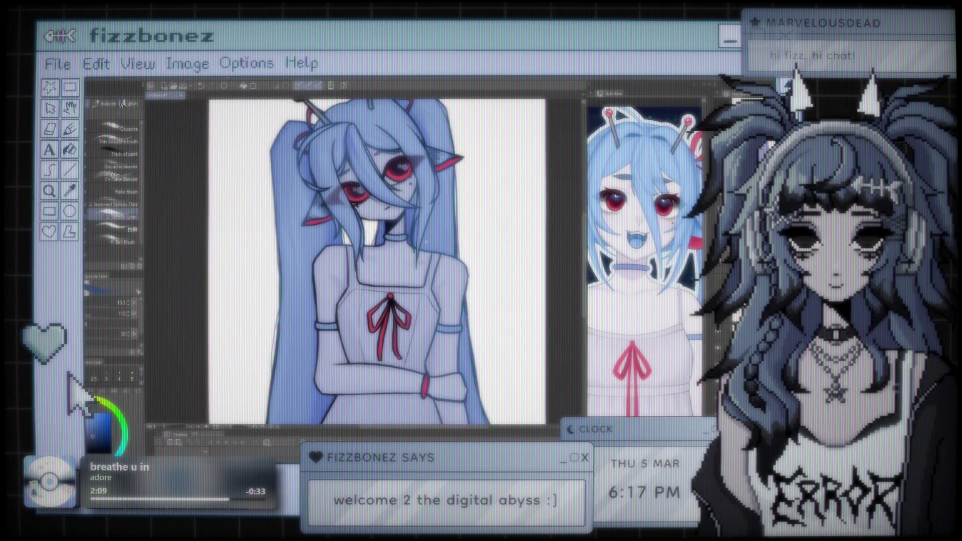
key(ctrl+plus)
key(ctrl+minus)
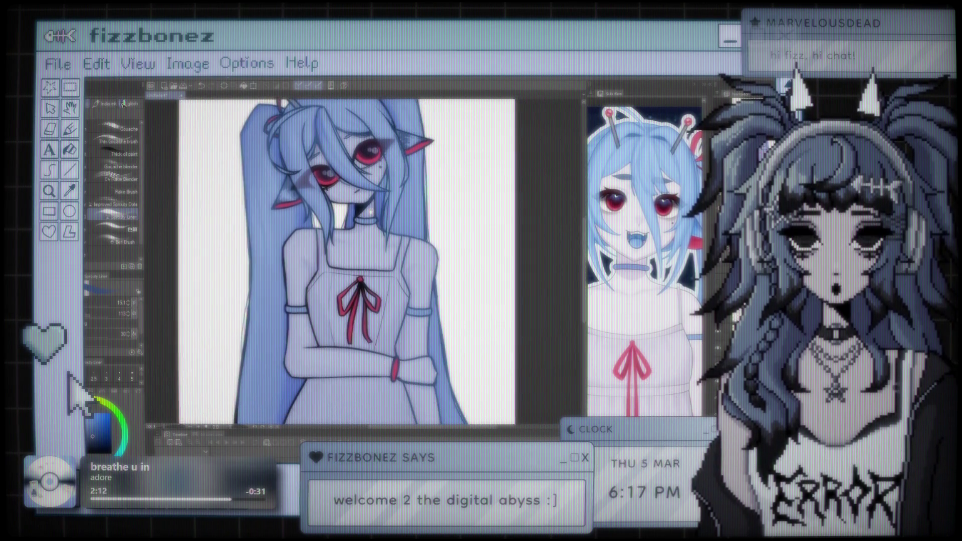
key(ctrl+plus)
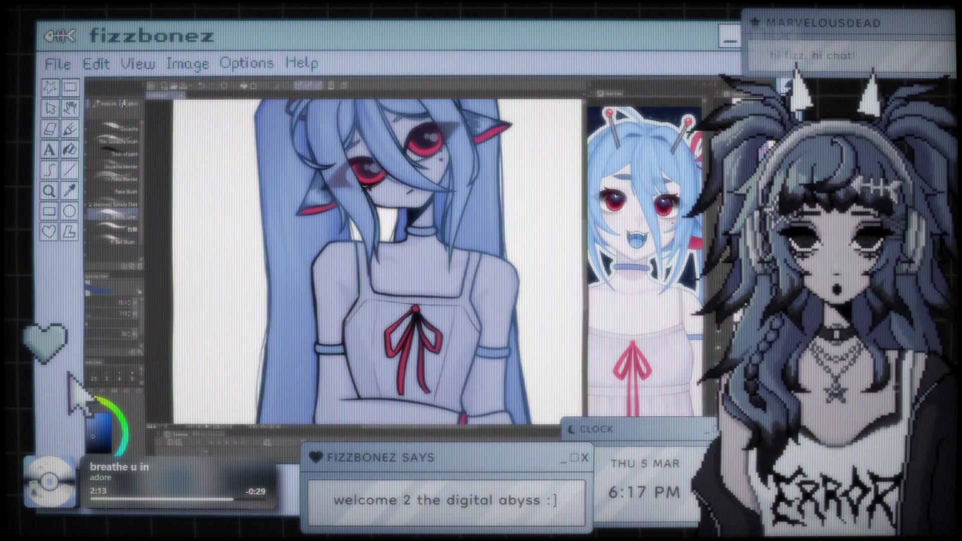
key(ctrl+plus)
key(ctrl+plus)
key(ctrl+minus)
key(ctrl+minus)
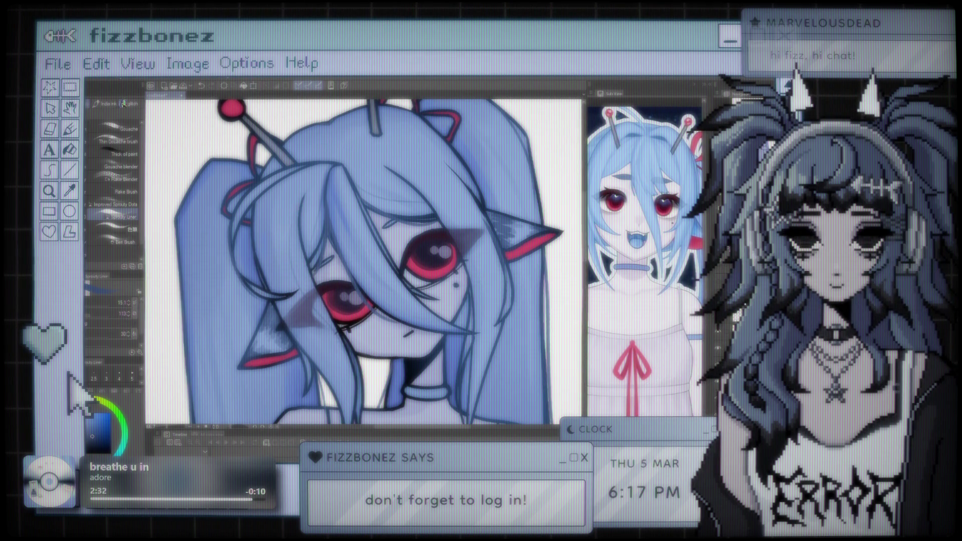
drag(351, 250, 298, 246)
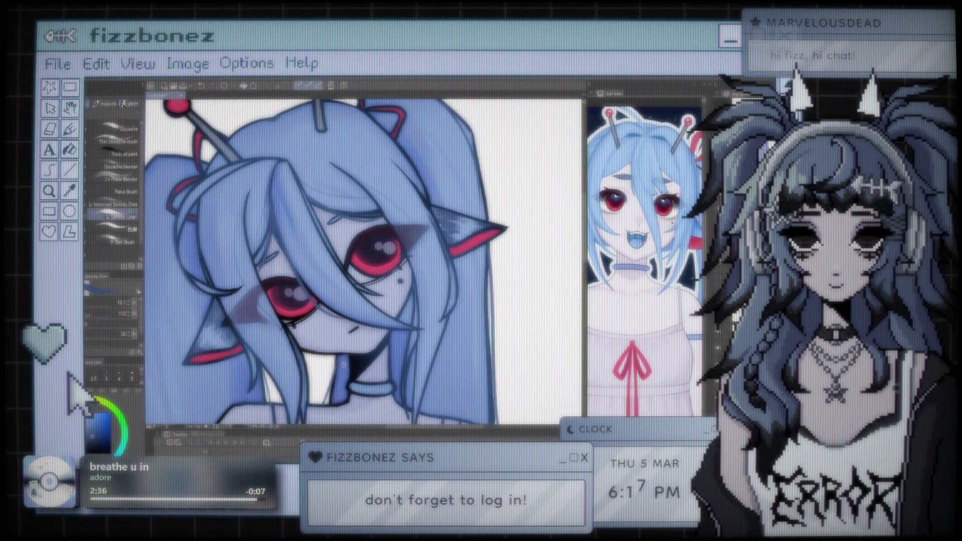
scroll(363, 263, up, 3)
drag(351, 251, 364, 246)
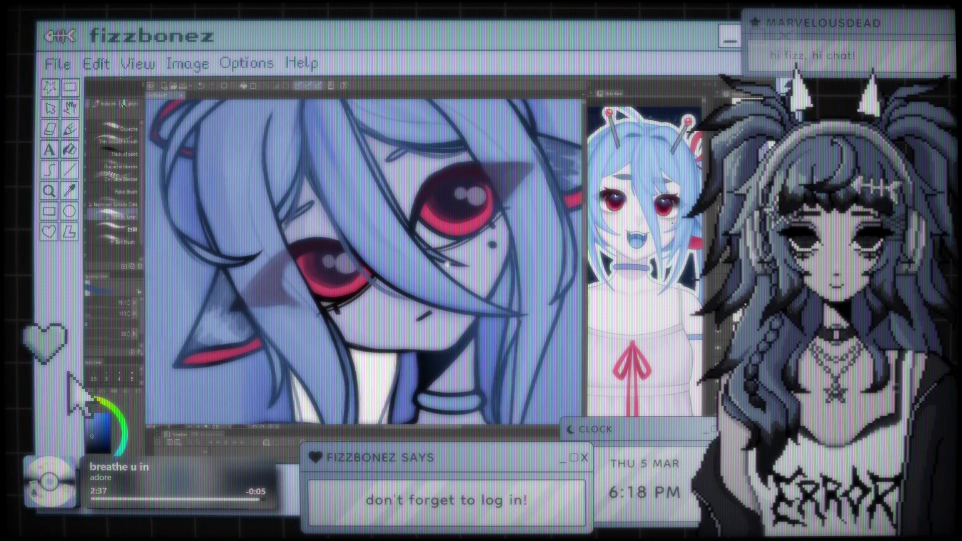
scroll(363, 263, down, 5)
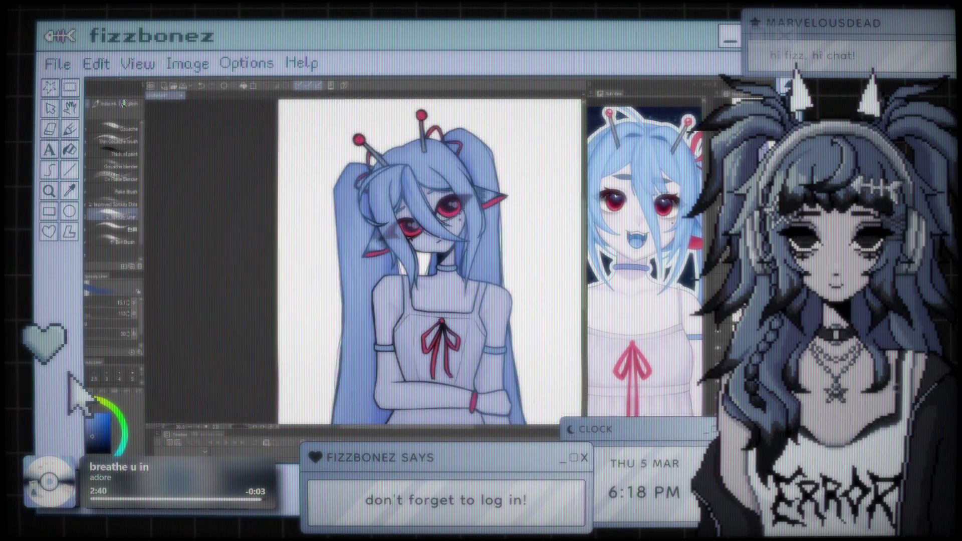
scroll(364, 263, up, 2)
scroll(363, 263, down, 2)
scroll(363, 263, up, 5)
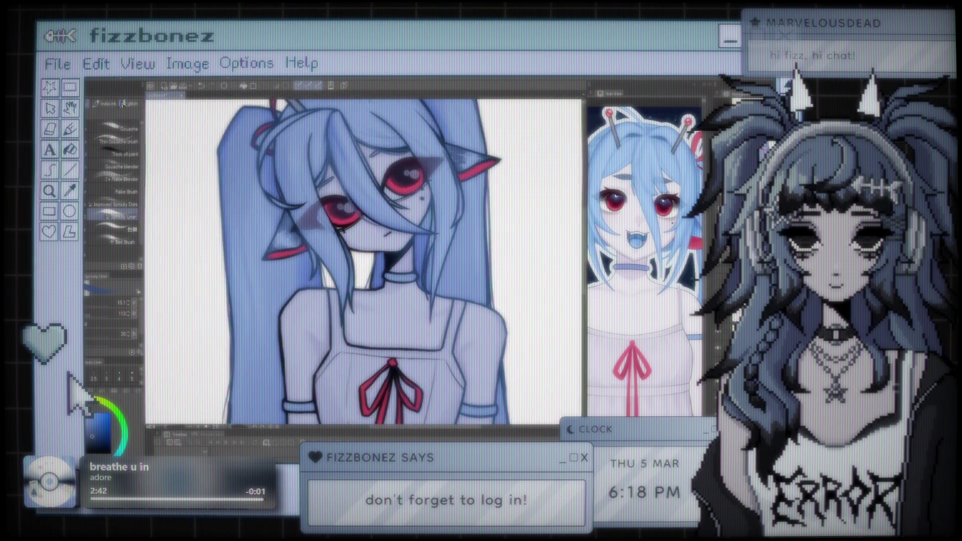
scroll(363, 263, up, 4)
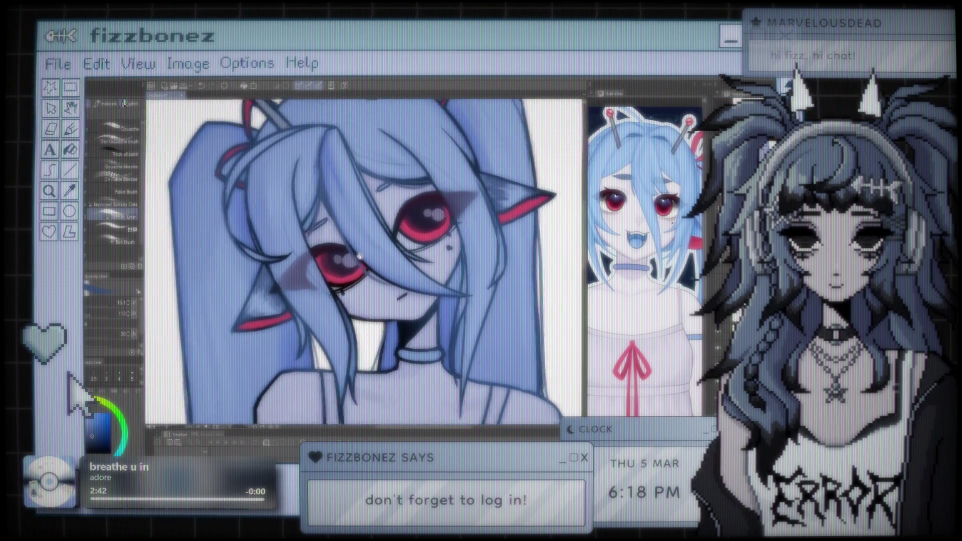
scroll(363, 263, down, 2)
scroll(363, 263, up, 2)
scroll(363, 263, down, 4)
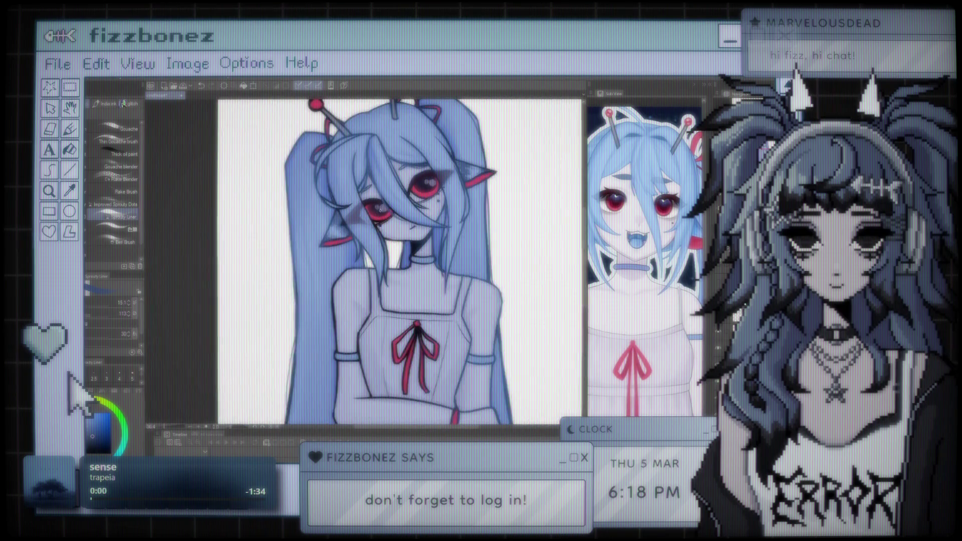
- Pan and zoom the view onto the girl's head, collar and red dress ribbon
scroll(363, 263, up, 5)
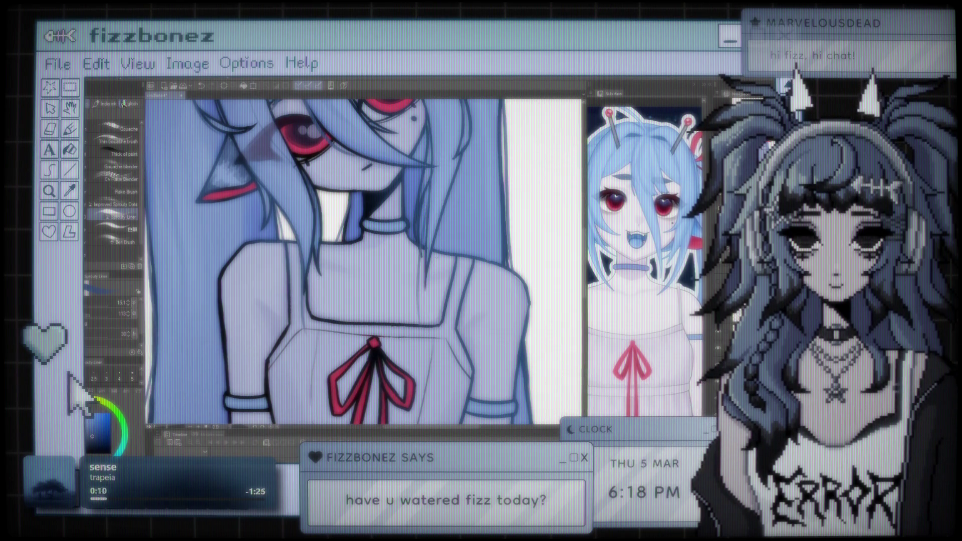
scroll(387, 276, up, 4)
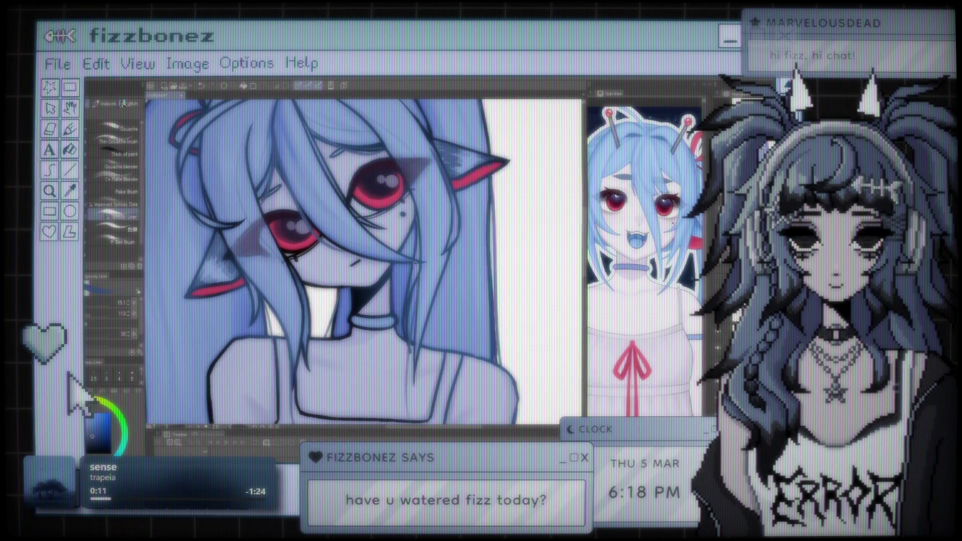
drag(301, 332, 422, 221)
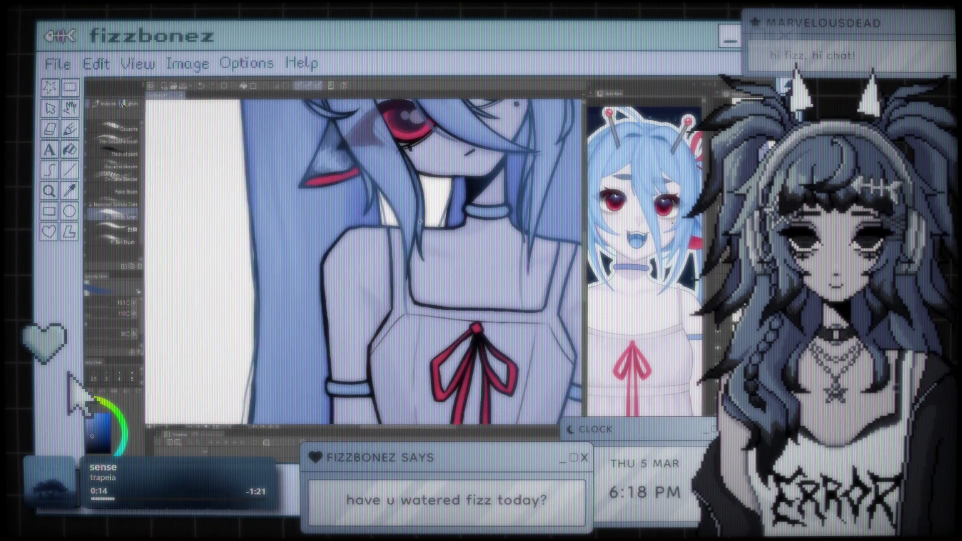
scroll(422, 222, up, 5)
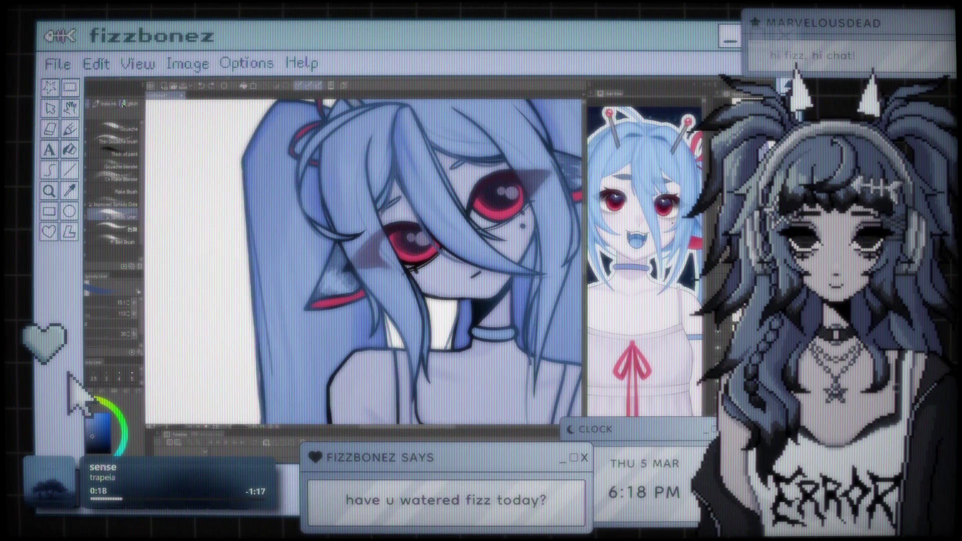
scroll(410, 261, down, 10)
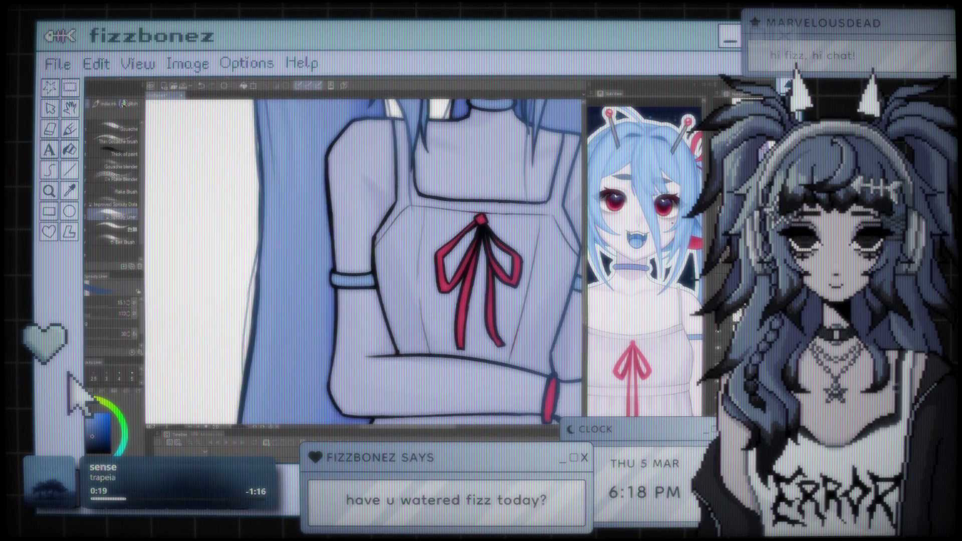
key(ctrl+0)
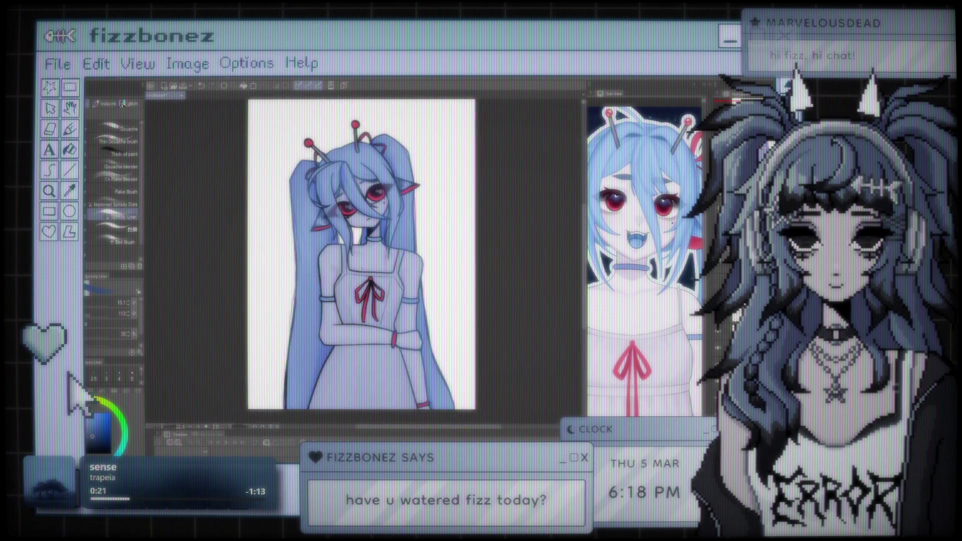
key(ctrl+plus)
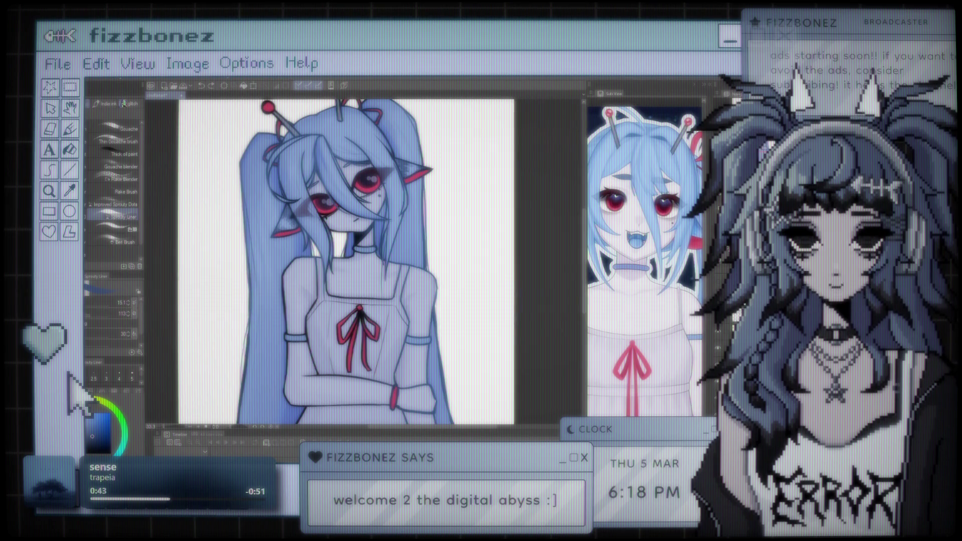
drag(346, 260, 401, 261)
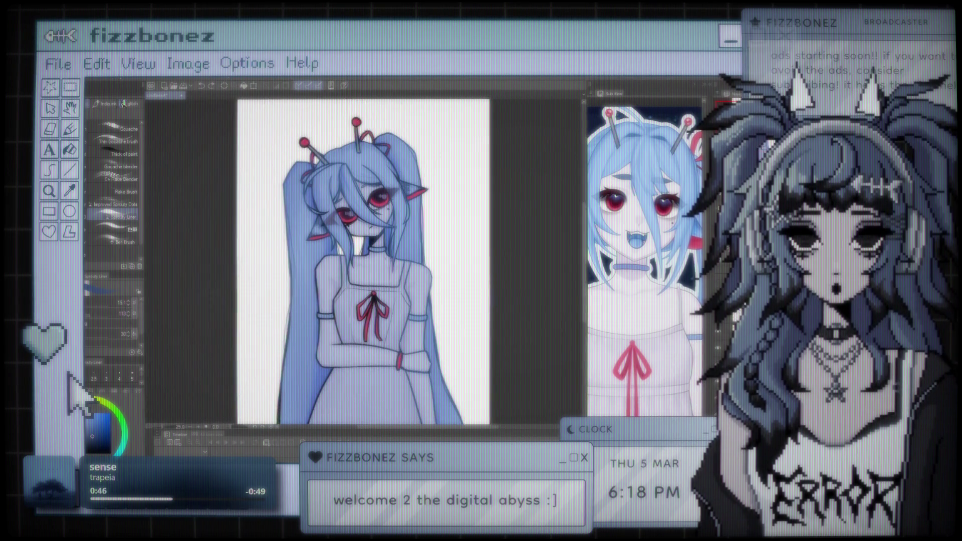
scroll(388, 230, down, 3)
scroll(384, 252, up, 2)
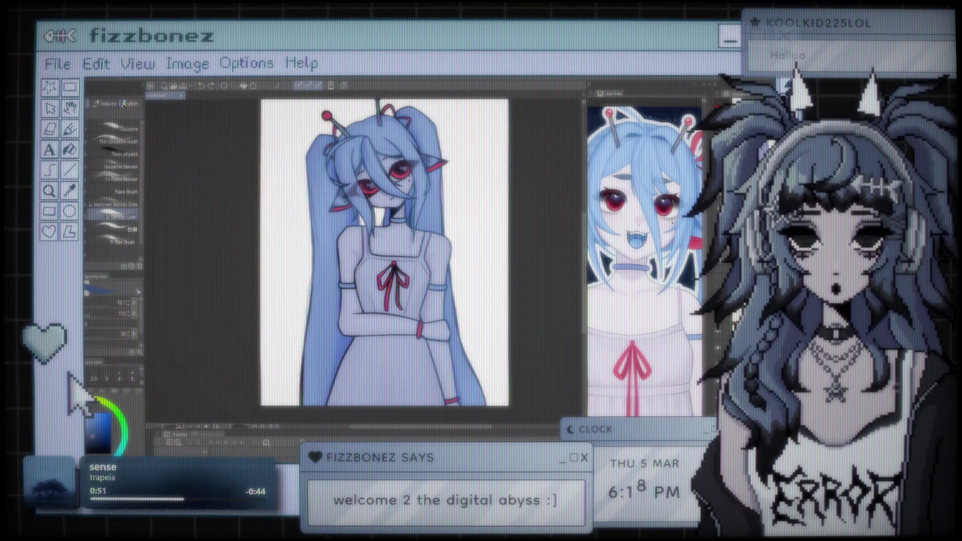
scroll(399, 252, up, 2)
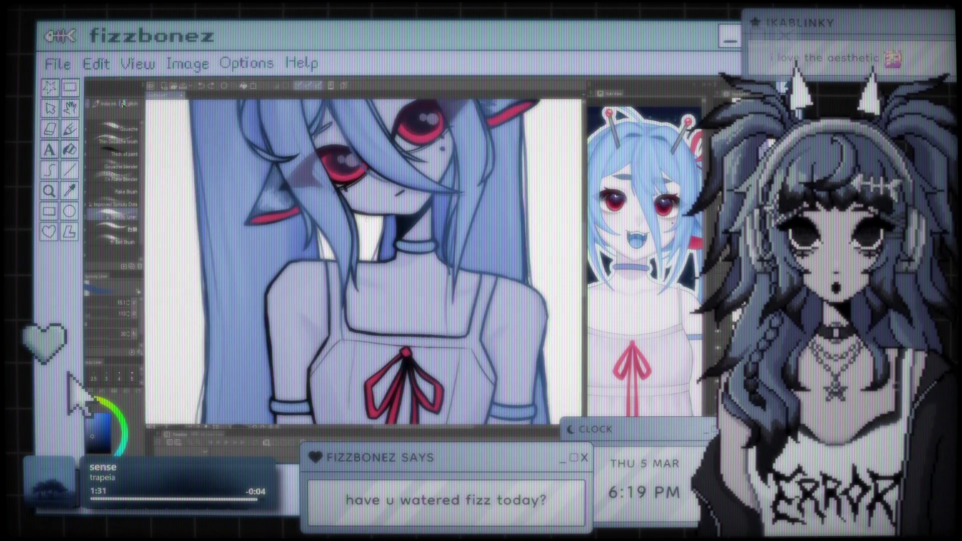
key(e)
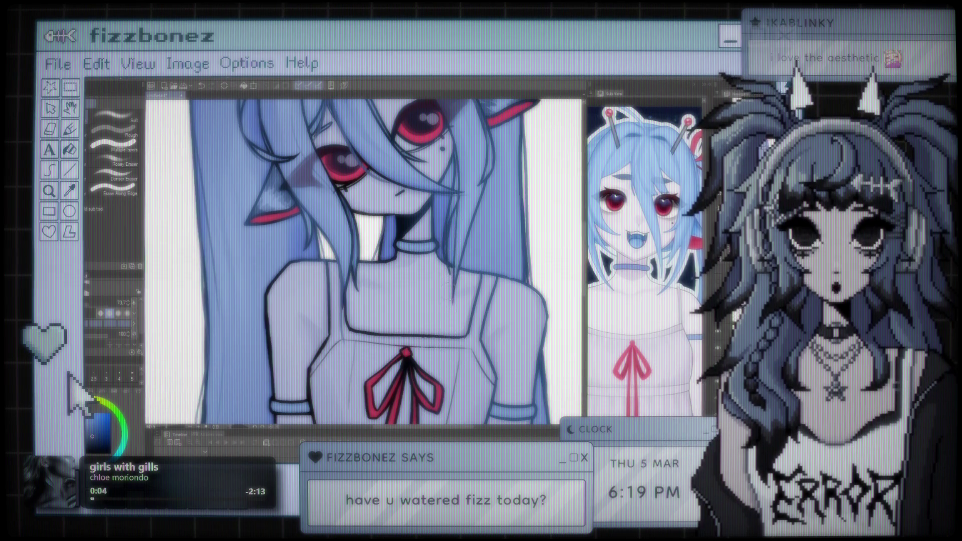
- Return to the brush and sample the dark purple colour from the girl's eye
click(123, 104)
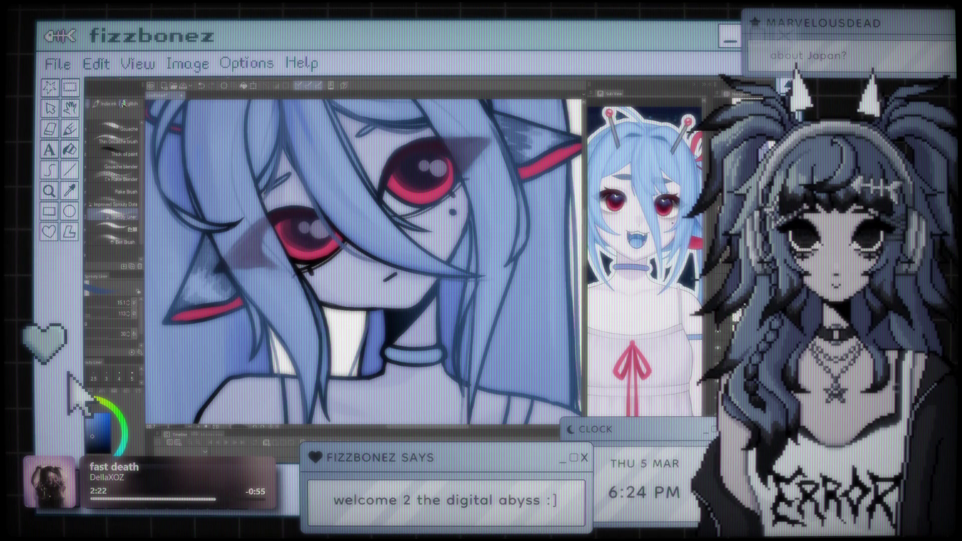
scroll(534, 200, down, 3)
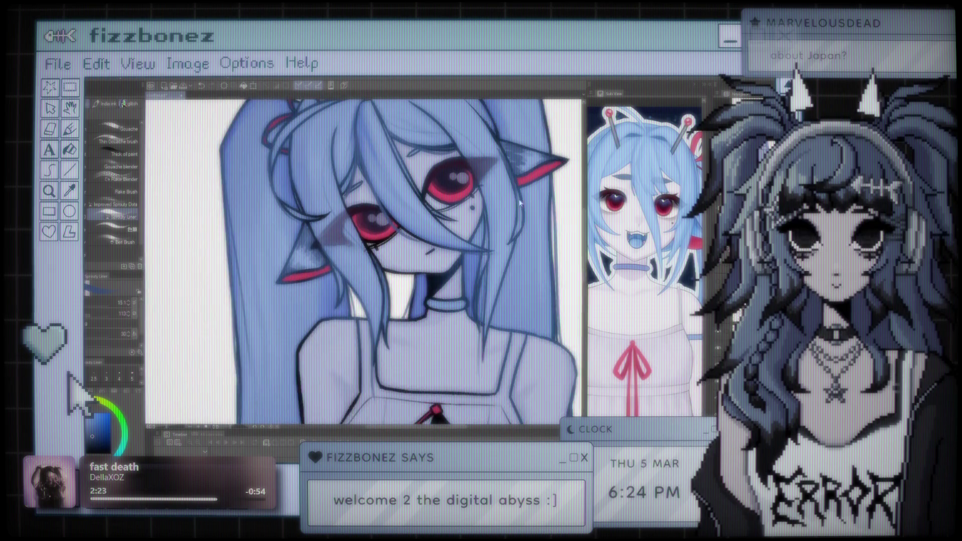
scroll(365, 261, down, 5)
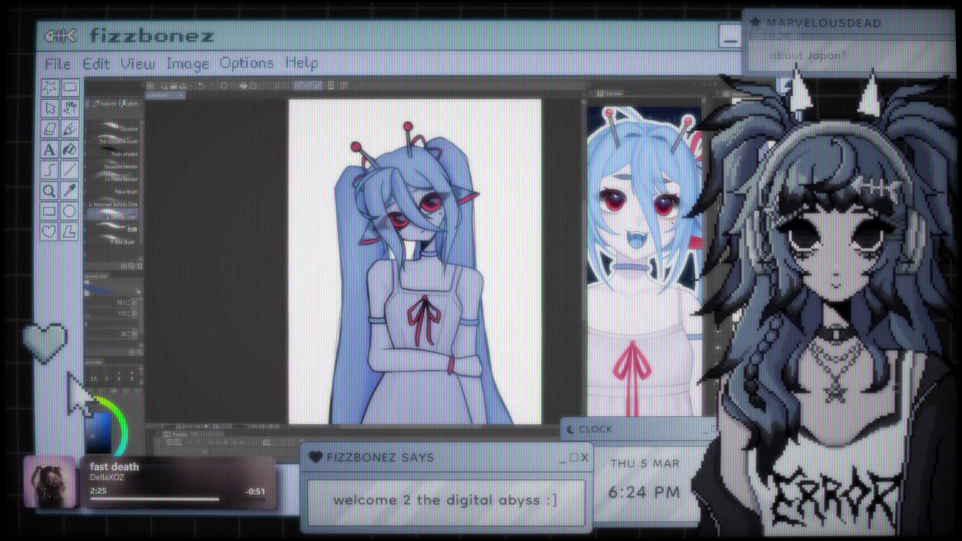
scroll(421, 213, up, 8)
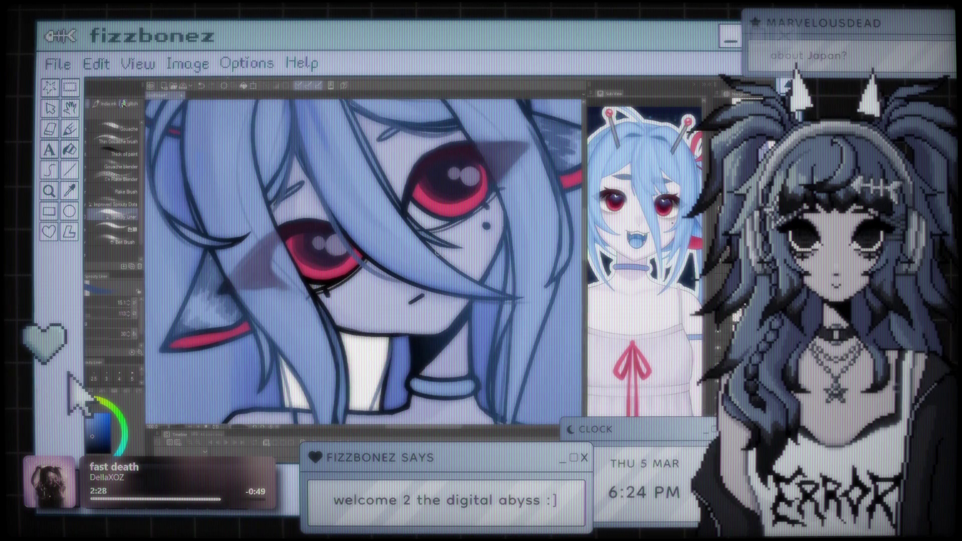
scroll(439, 254, up, 1)
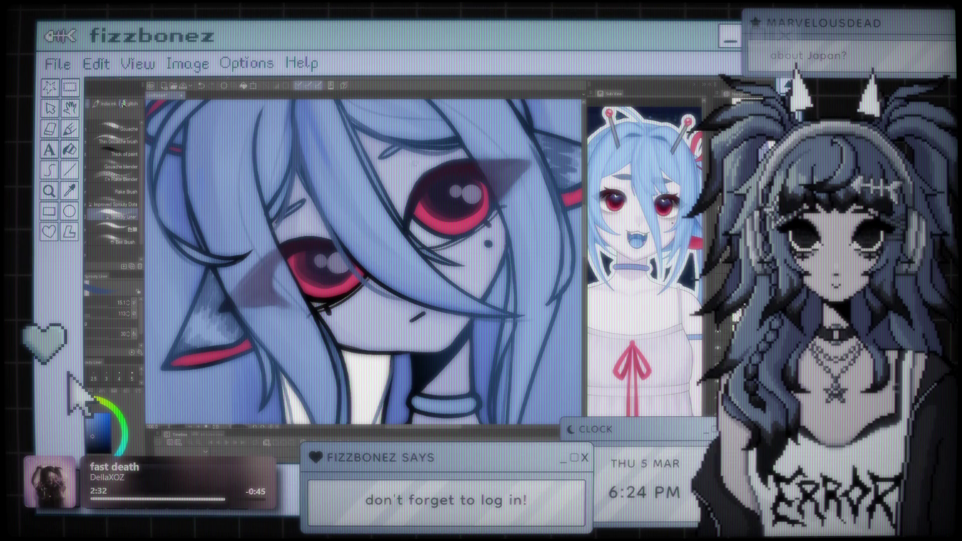
alt+click(443, 173)
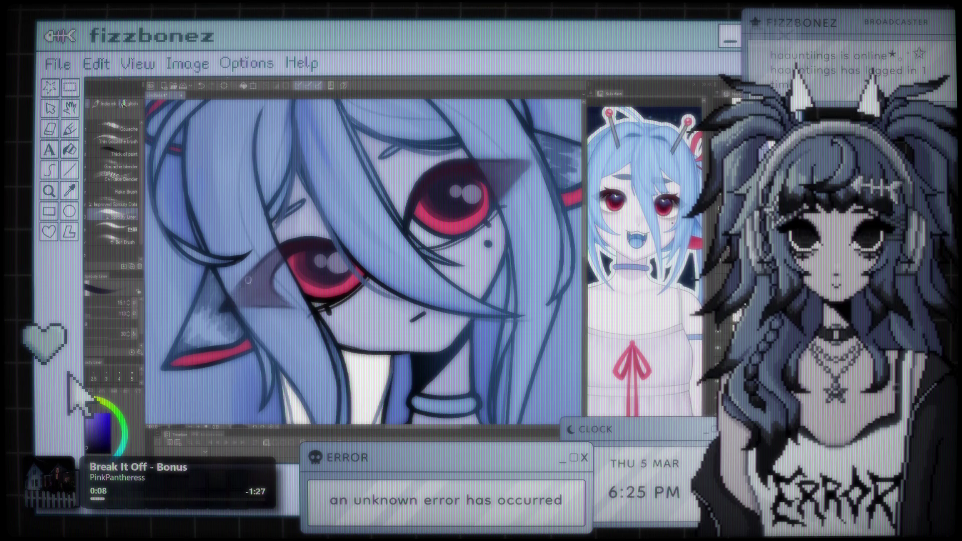
- Rotate and zoom the view around the face to check the drawing
scroll(236, 288, down, 5)
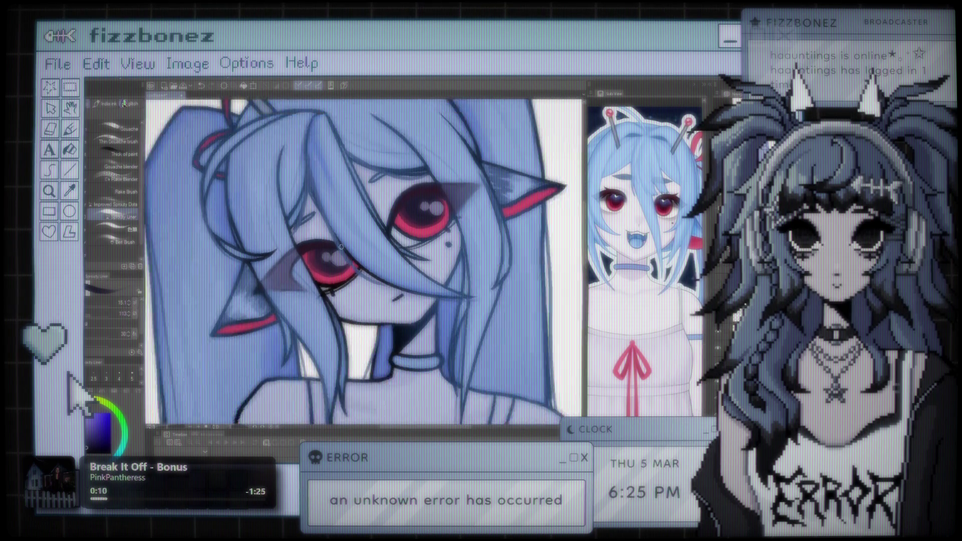
scroll(338, 245, up, 5)
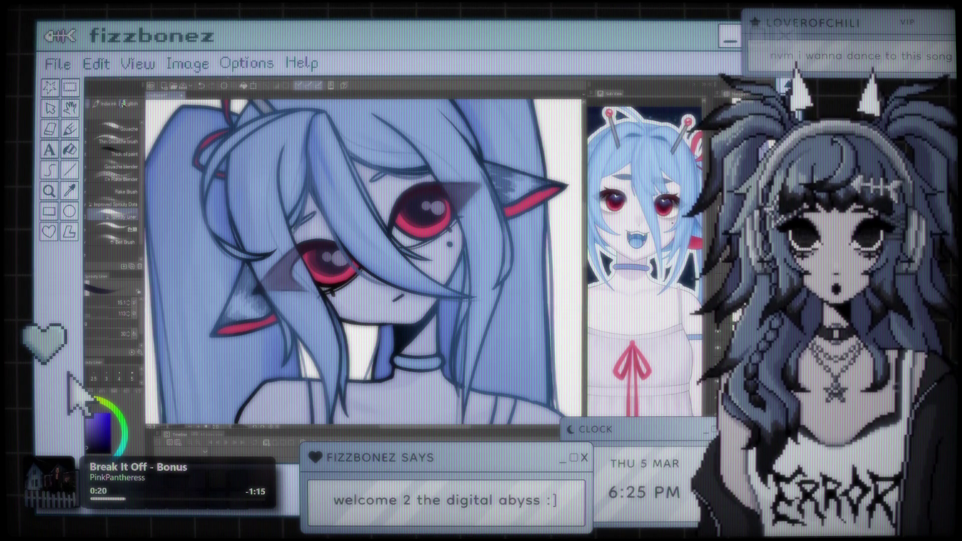
drag(310, 306, 302, 329)
scroll(301, 329, up, 4)
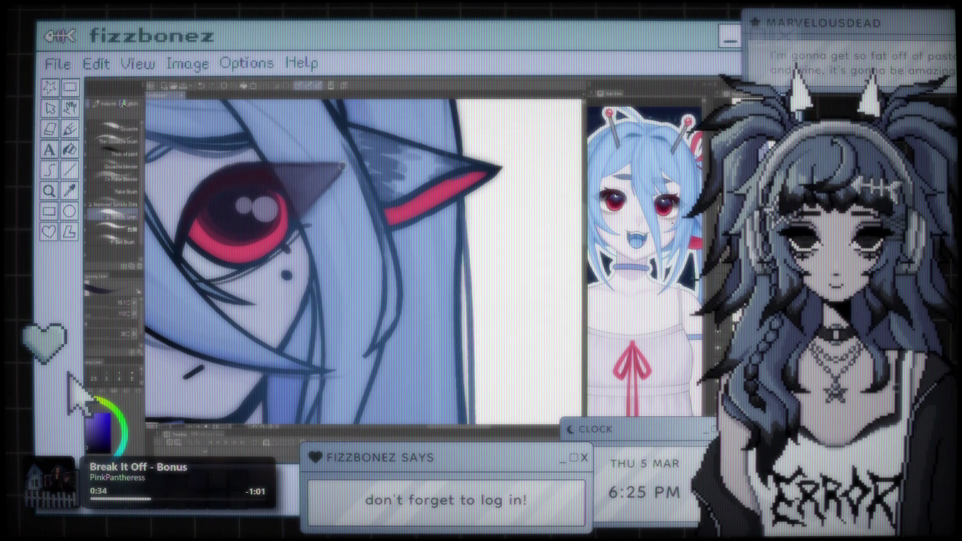
scroll(287, 164, down, 8)
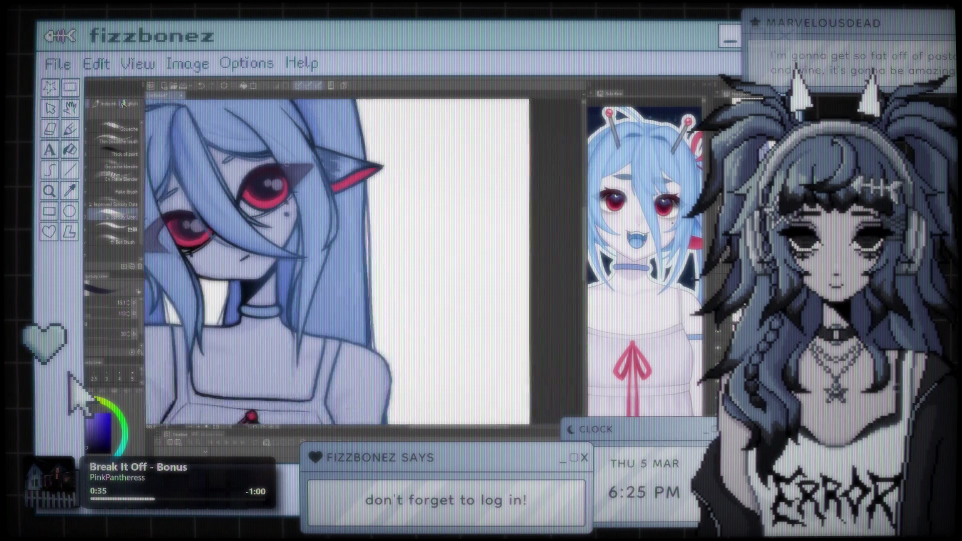
scroll(356, 229, up, 8)
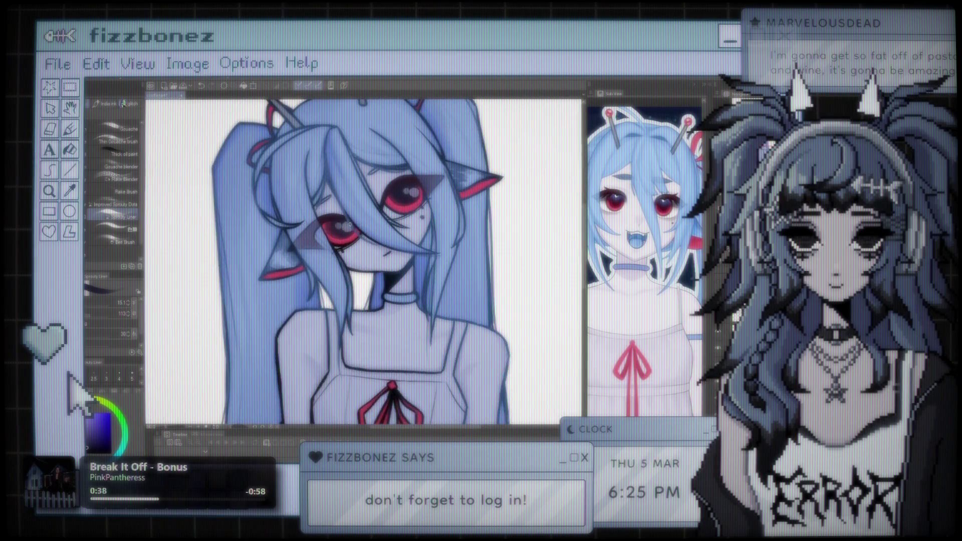
scroll(363, 261, down, 2)
scroll(388, 270, down, 5)
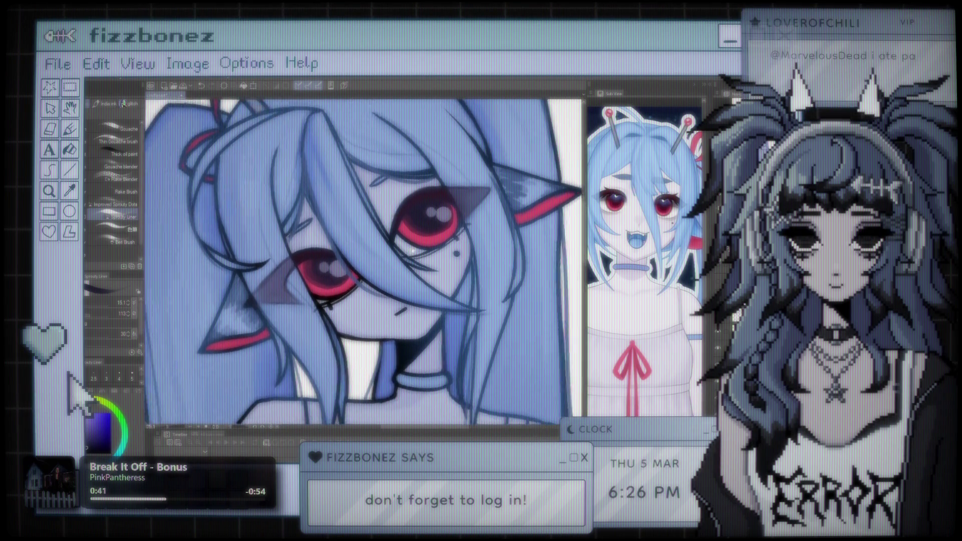
scroll(364, 262, down, 5)
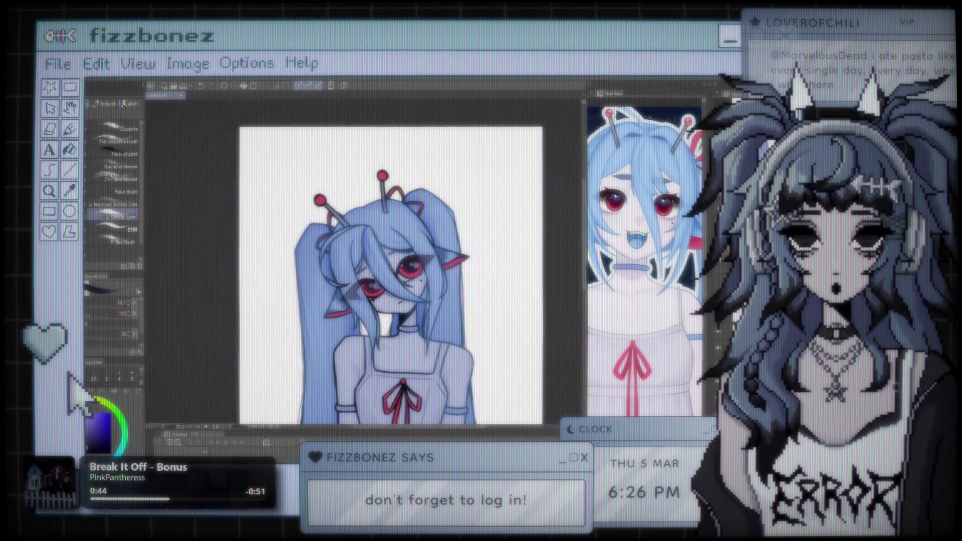
scroll(364, 241, up, 5)
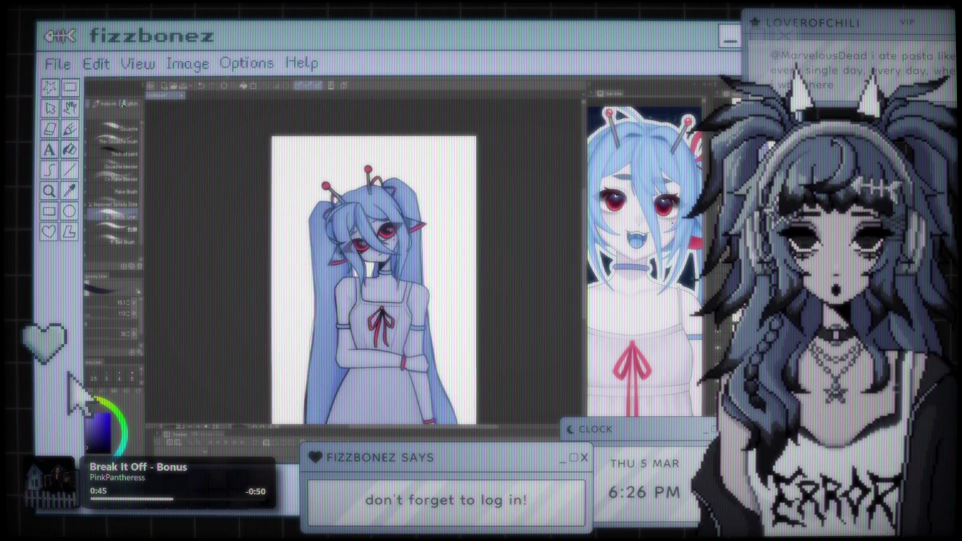
scroll(380, 224, up, 2)
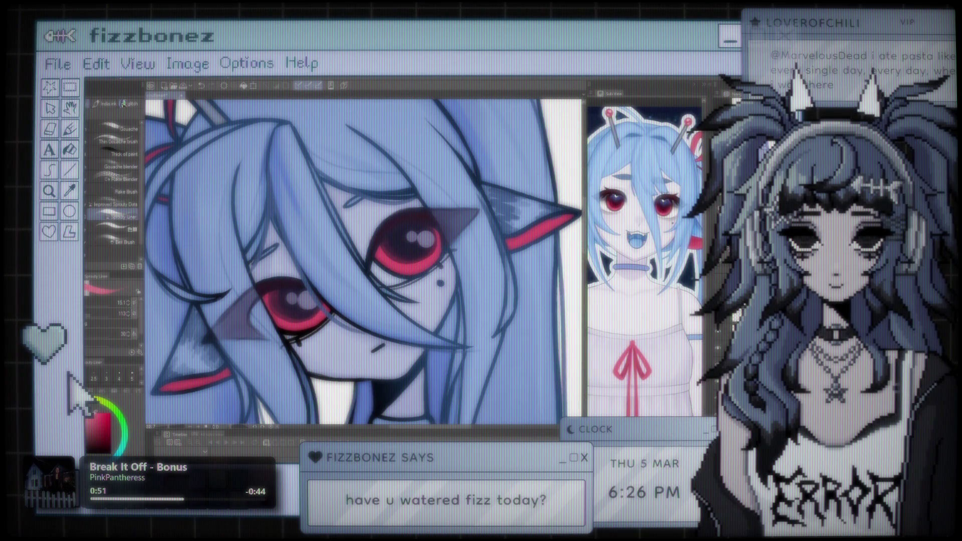
- Try faint pink highlight strokes on the upper iris with a blending brush, then undo them
key(b)
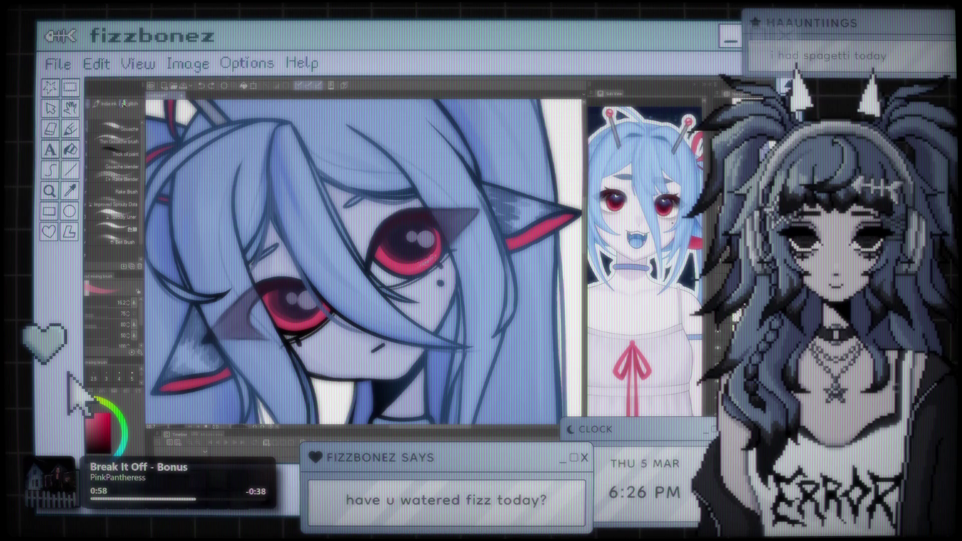
drag(418, 264, 435, 261)
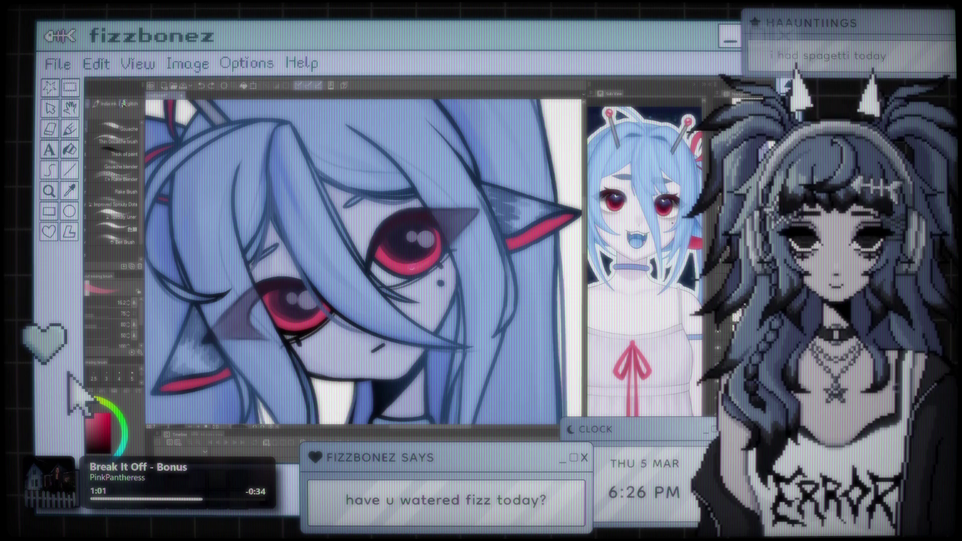
mouse_move(409, 268)
mouse_down()
mouse_move(424, 268)
mouse_move(413, 258)
mouse_up()
key(ctrl+z)
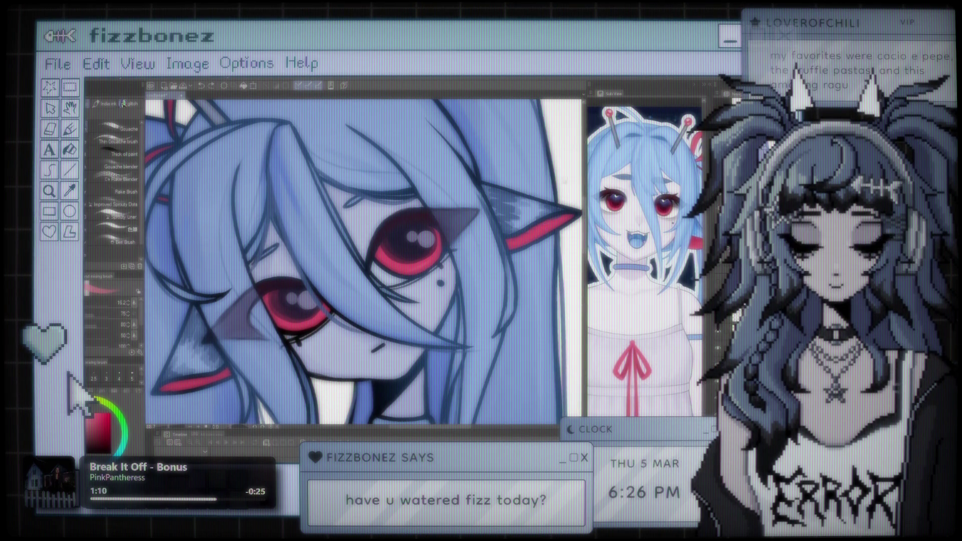
- Undo a trial pink scribble beside the ear and the light hair colouring
mouse_move(521, 251)
mouse_down()
mouse_move(561, 171)
mouse_move(516, 271)
mouse_up()
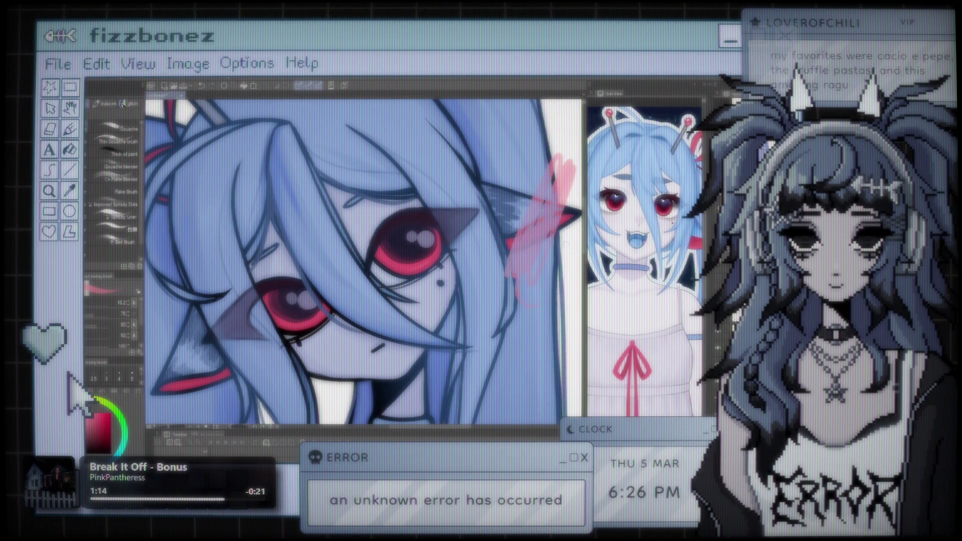
key(ctrl+z)
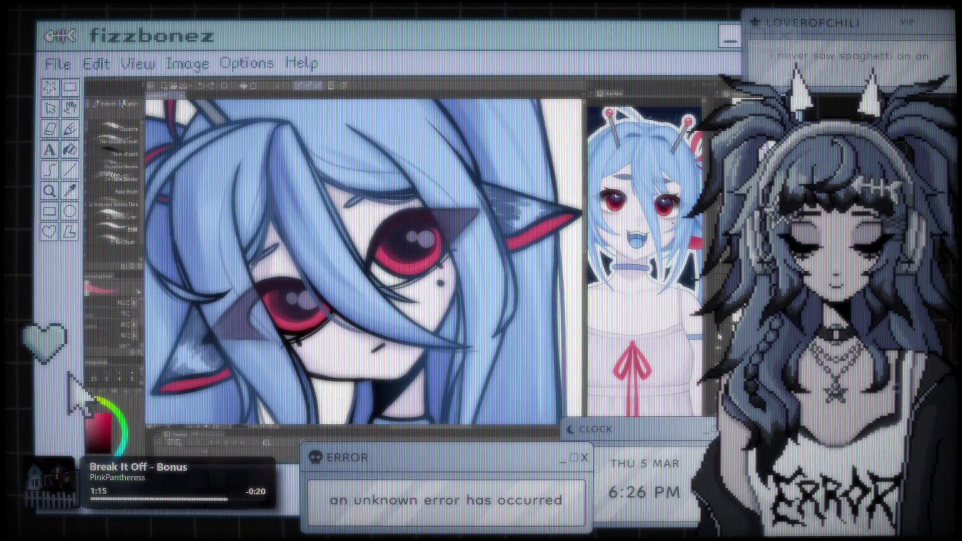
key(ctrl+z)
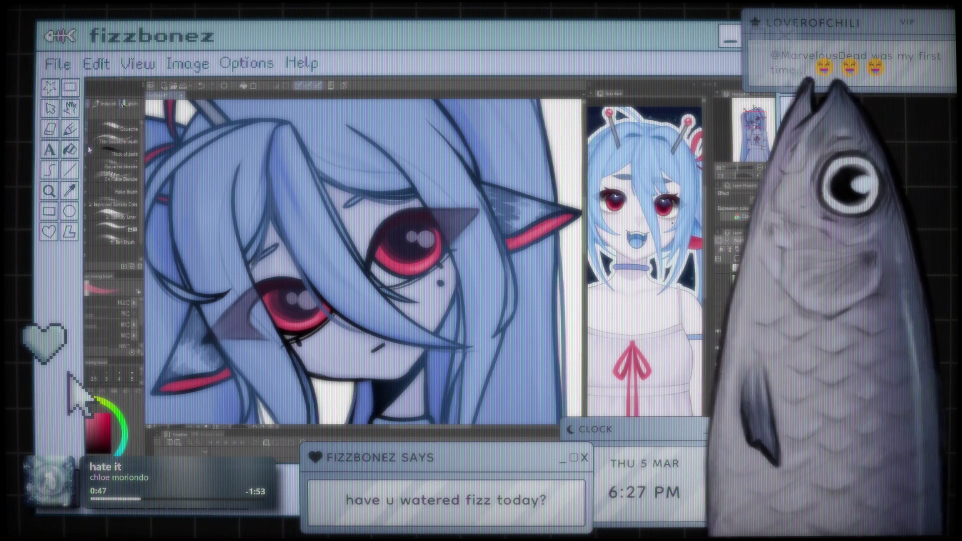
scroll(383, 289, down, 1)
scroll(384, 290, up, 2)
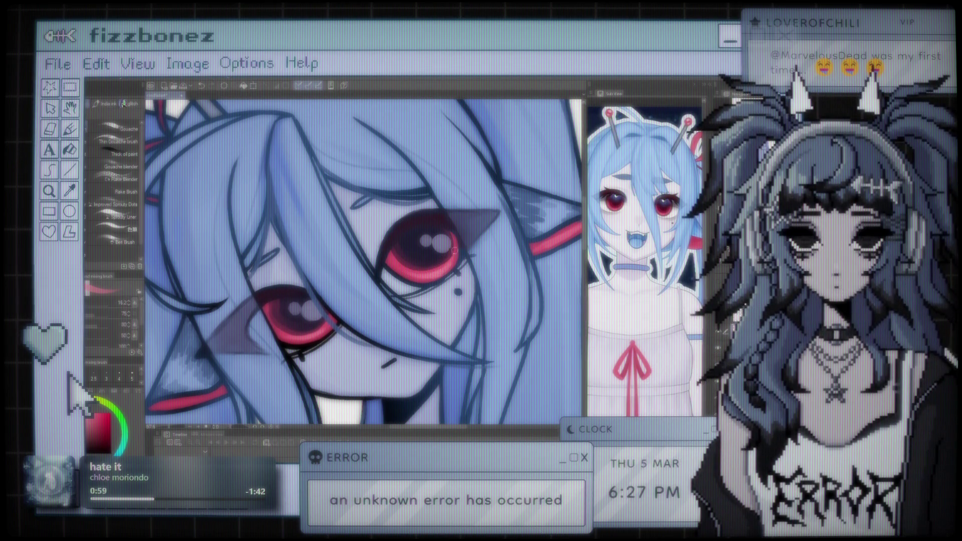
mouse_move(445, 224)
mouse_down()
mouse_move(493, 373)
mouse_move(424, 284)
mouse_up()
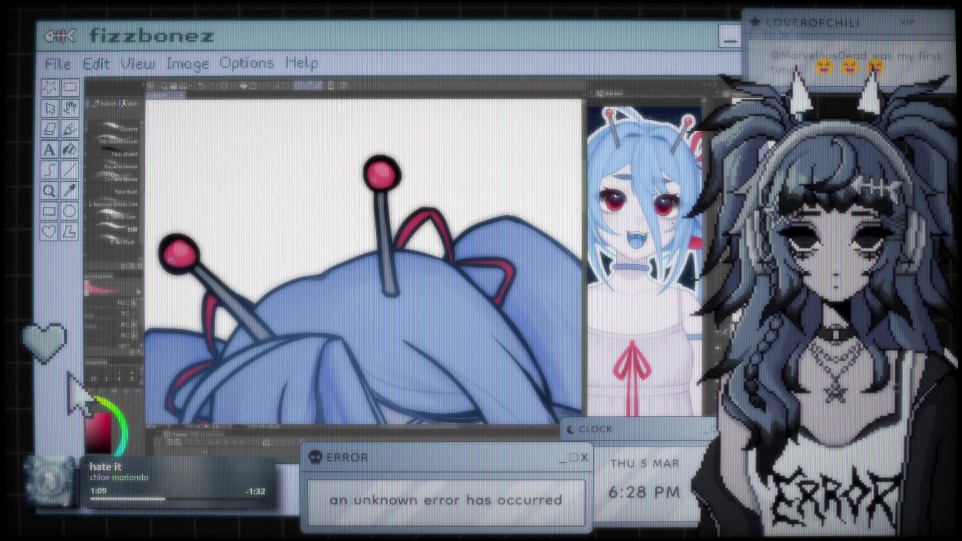
key(ctrl+0)
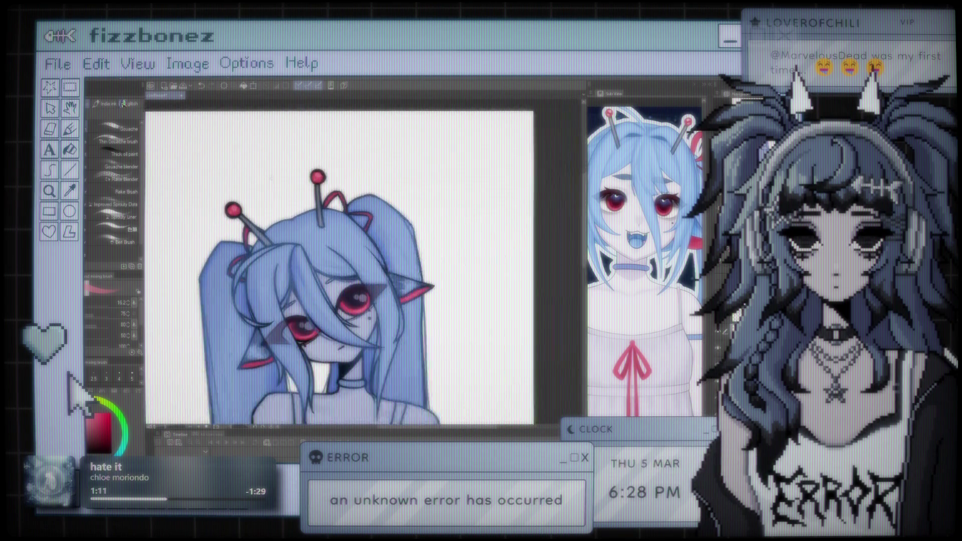
scroll(346, 260, up, 4)
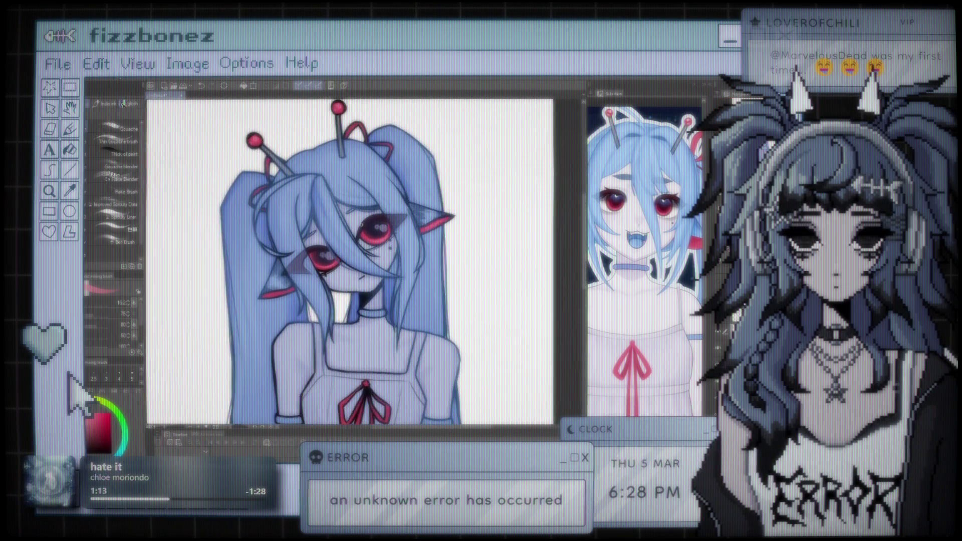
scroll(369, 245, up, 4)
drag(330, 310, 423, 246)
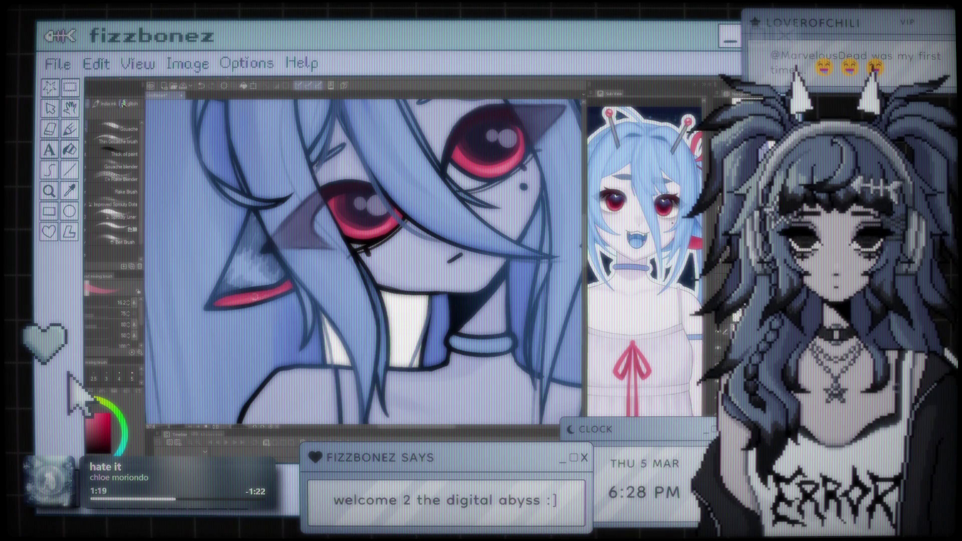
key(h)
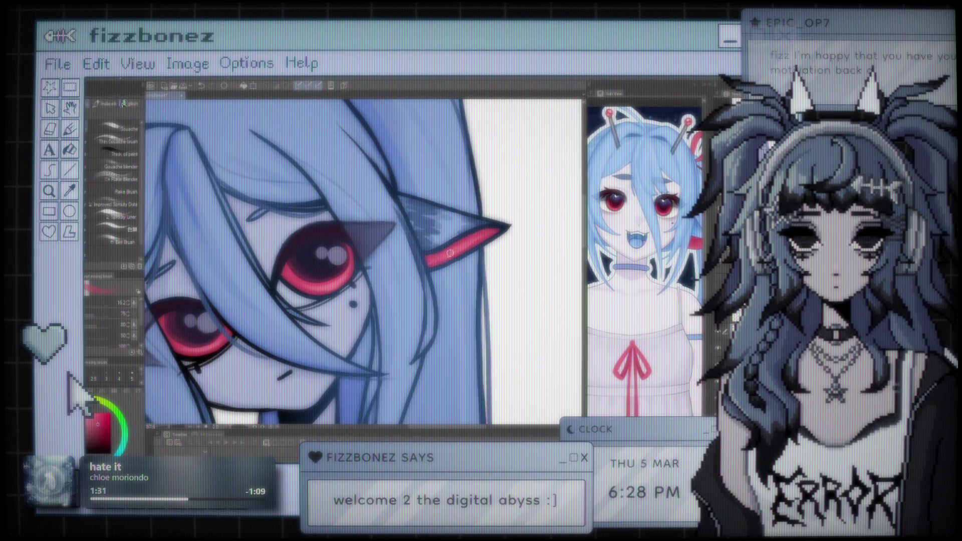
key(ctrl+0)
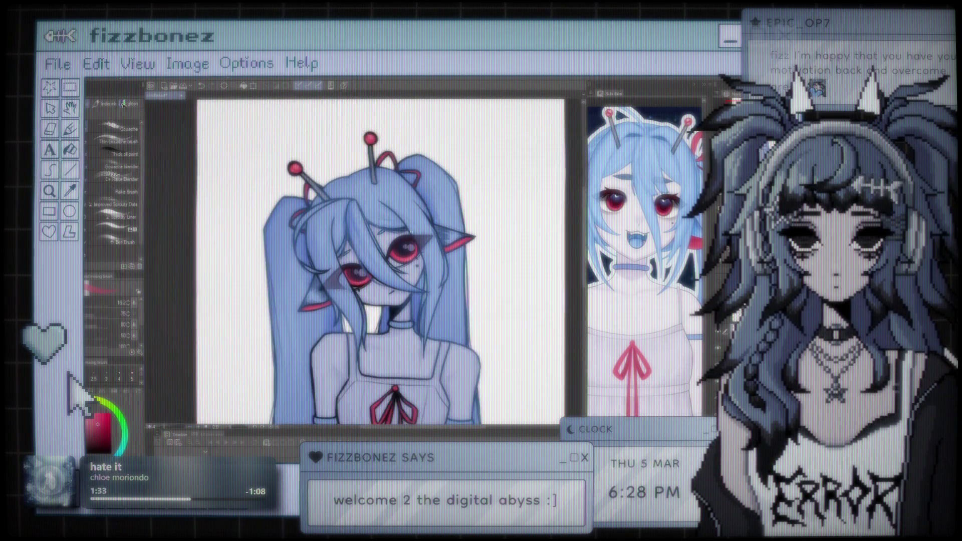
- Zoom in close on the face and red eyes, then zoom back out to view the figure
key(ctrl+minus)
key(ctrl+minus)
key(ctrl+plus)
key(ctrl+plus)
key(ctrl+plus)
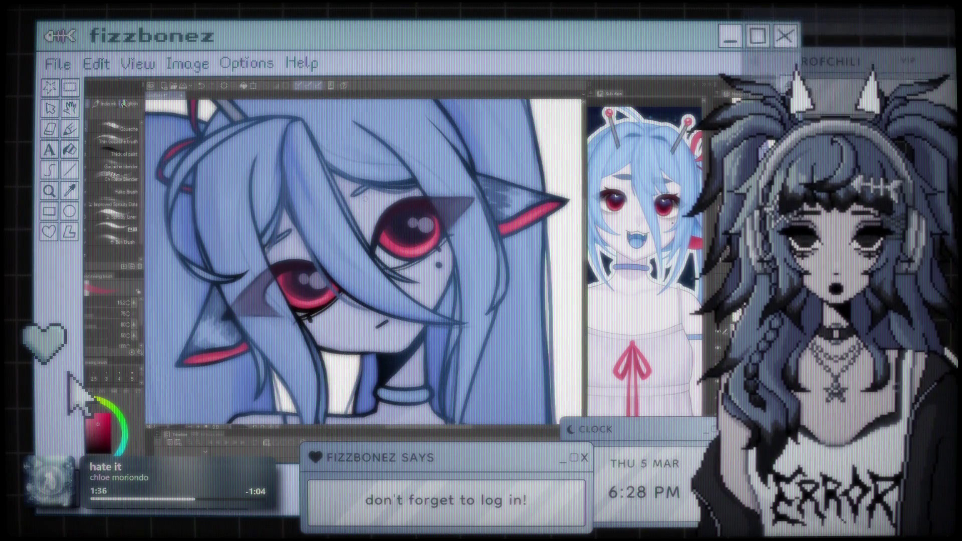
key(ctrl+plus)
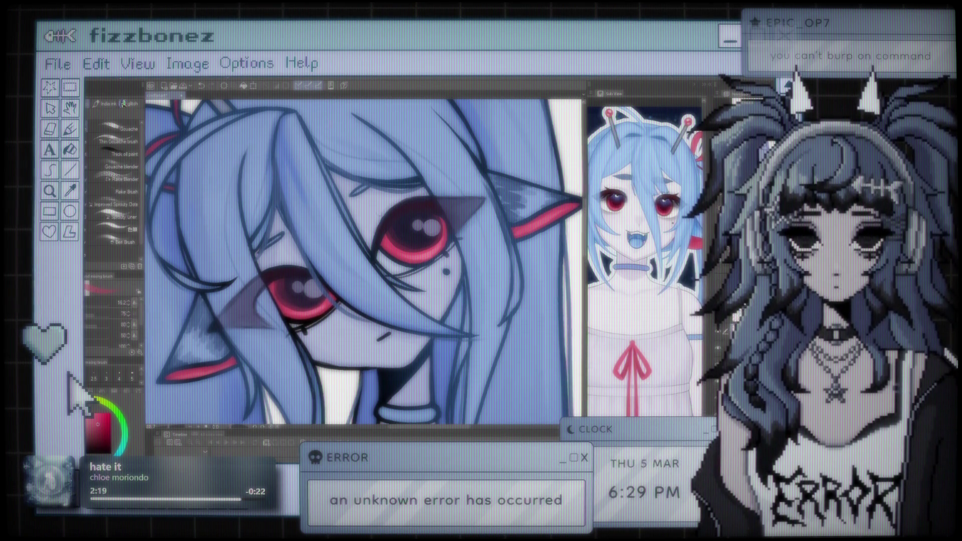
scroll(418, 266, down, 3)
scroll(418, 266, up, 5)
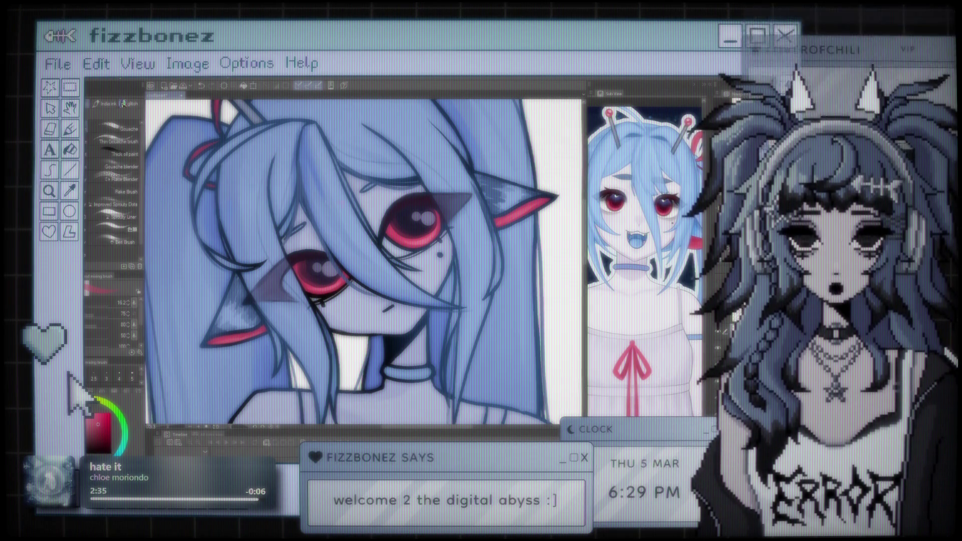
key(ctrl+minus)
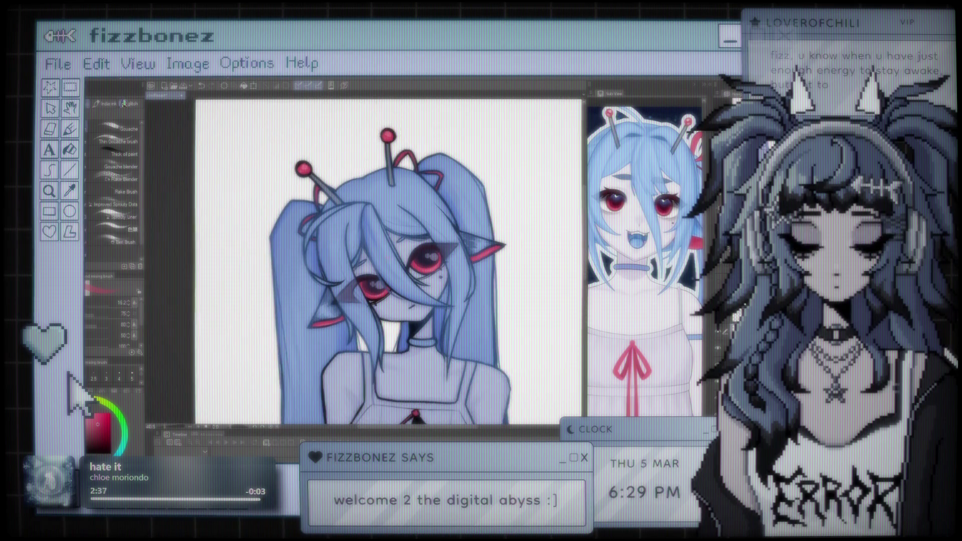
key(ctrl+minus)
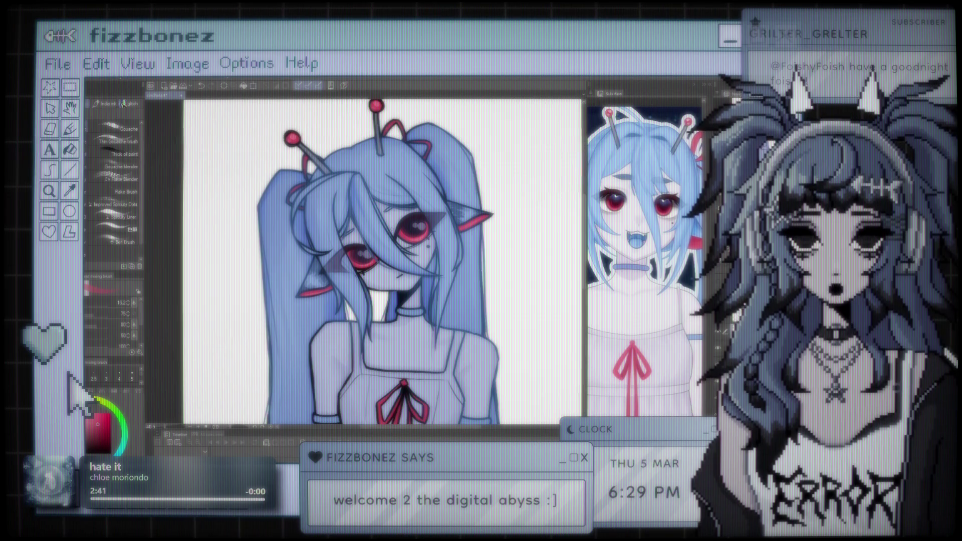
scroll(359, 136, up, 5)
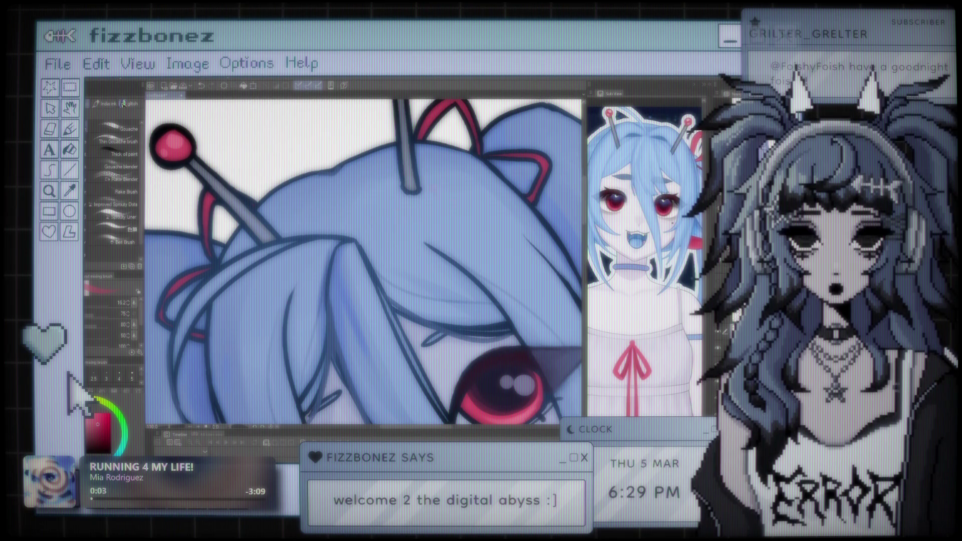
- Darken the red antenna balls, switching to the Spray airbrush at size 48 to shade both pins
scroll(359, 190, down, 4)
drag(356, 189, 355, 186)
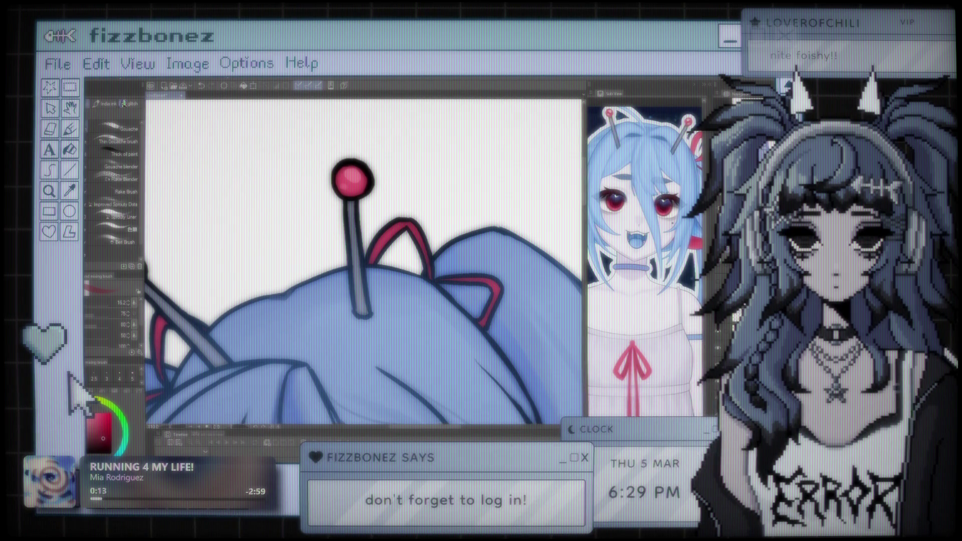
key(b)
click(88, 303)
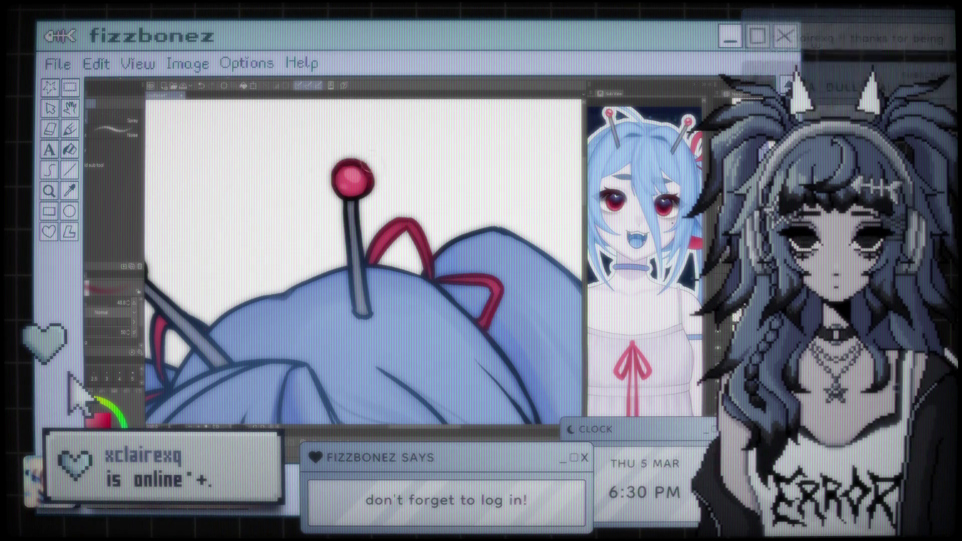
drag(251, 260, 405, 246)
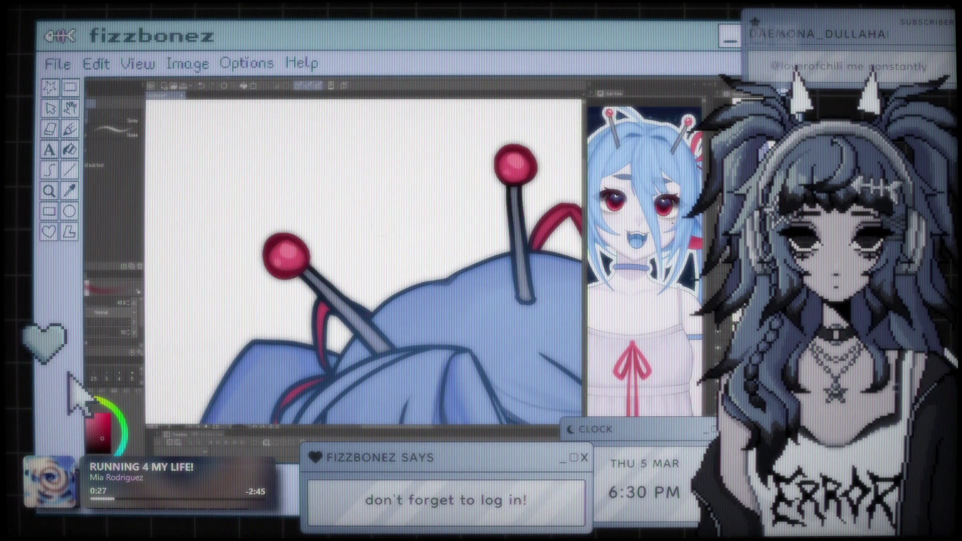
drag(381, 221, 381, 189)
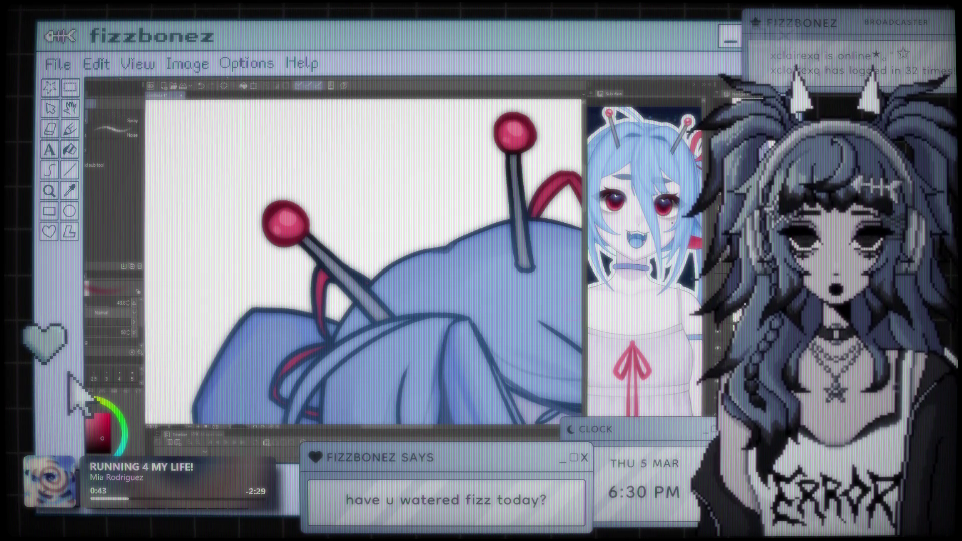
scroll(364, 261, down, 2)
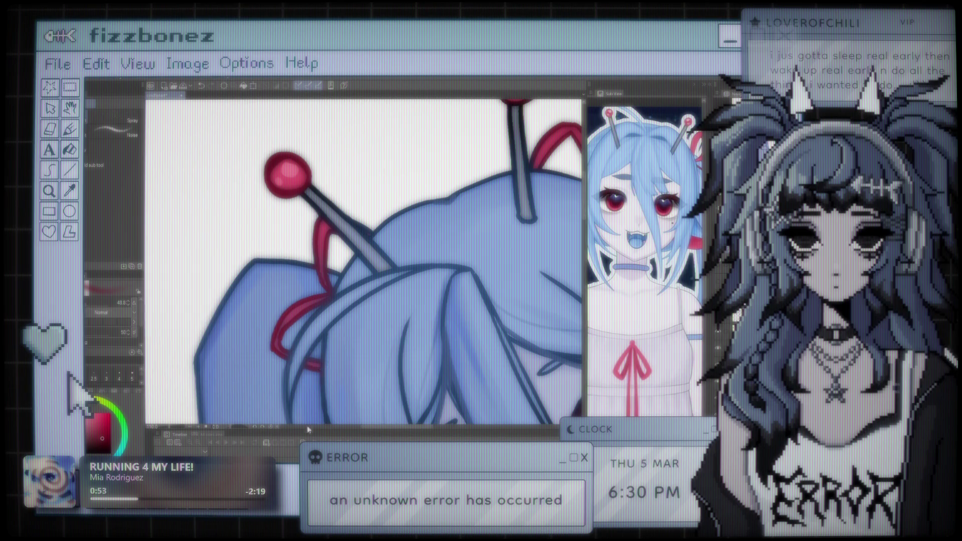
key(ctrl+minus)
key(ctrl+minus)
key(ctrl+minus)
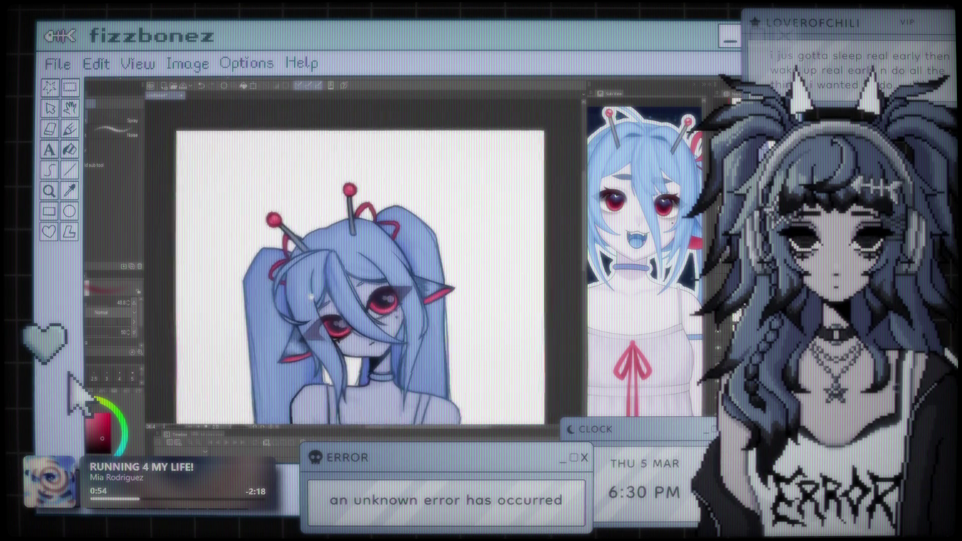
- Airbrush soft shading over the dress and arms at about size 168, then drop the brush to 60 and fit the canvas
key(ctrl+minus)
scroll(395, 167, up, 5)
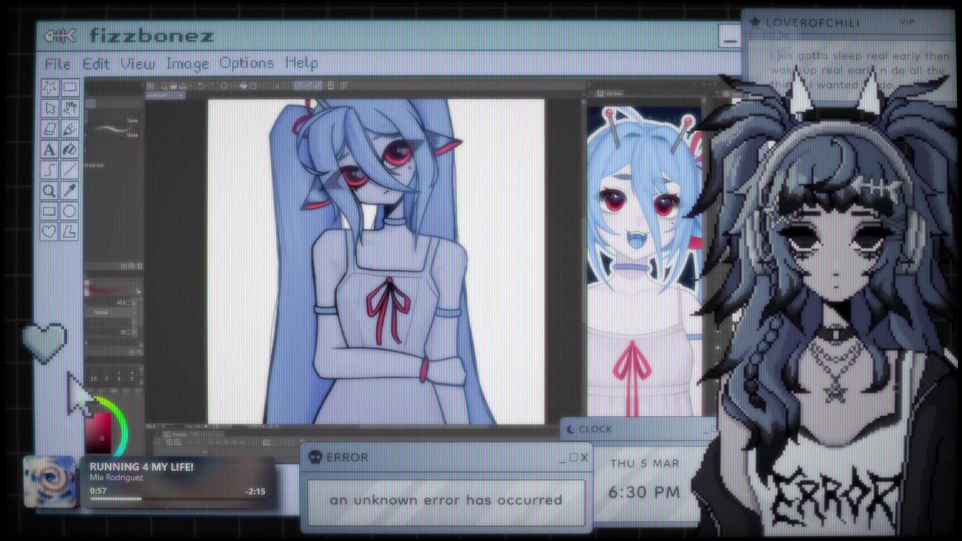
key(bracketright)
key(bracketright)
key(bracketright)
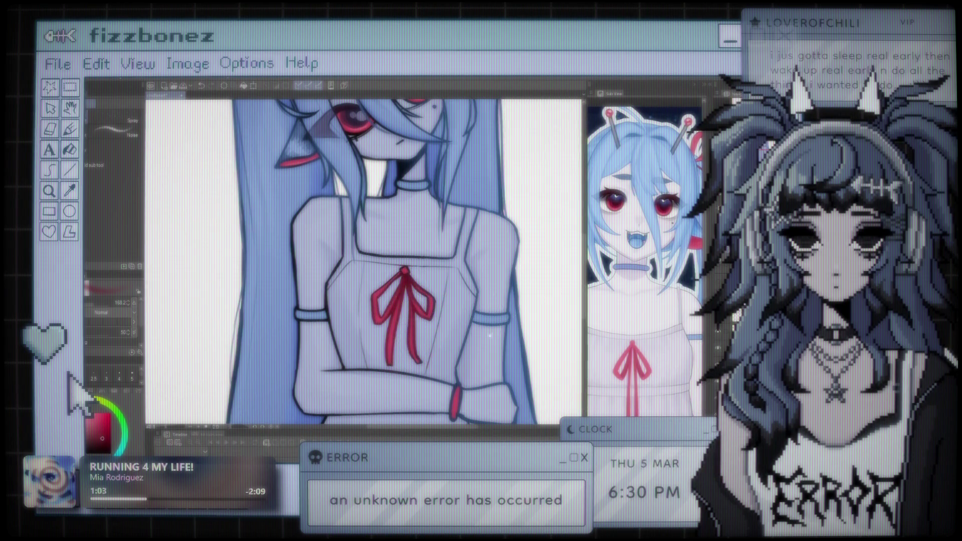
scroll(270, 331, down, 5)
drag(89, 303, 86, 303)
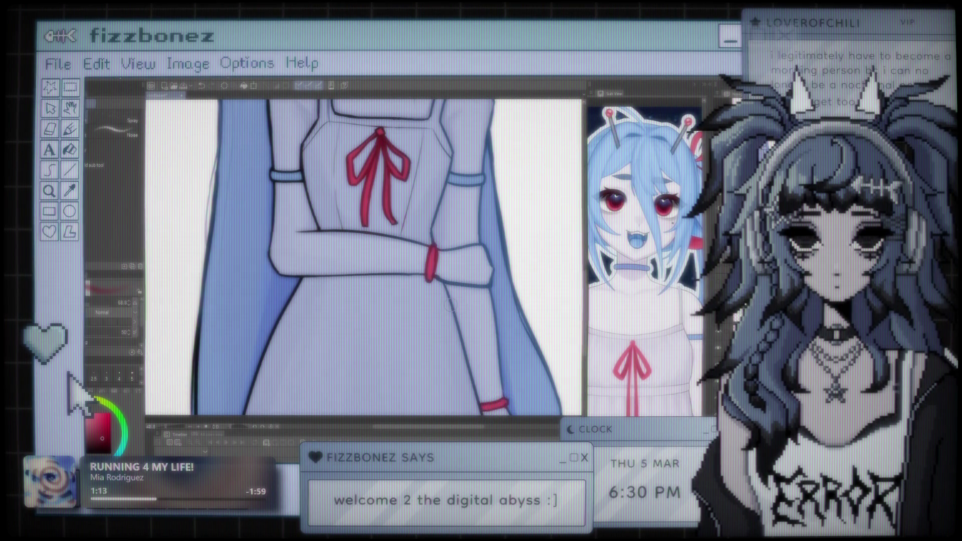
key(ctrl+minus)
key(ctrl+minus)
key(ctrl+0)
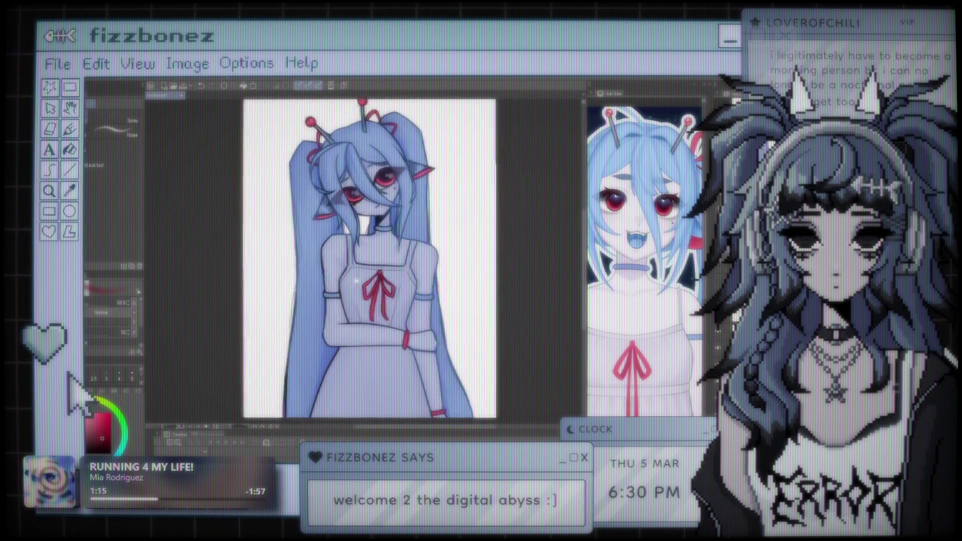
scroll(404, 173, down, 2)
scroll(424, 172, up, 6)
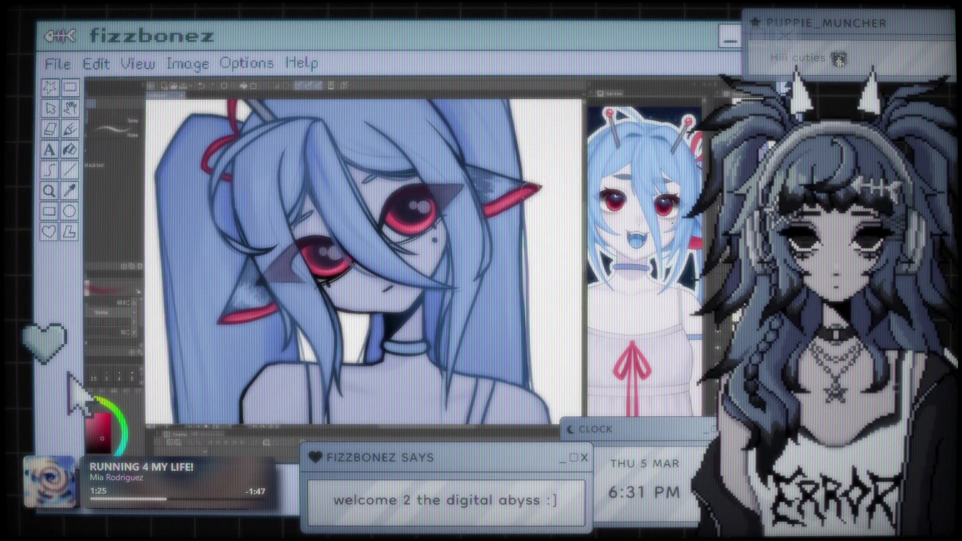
key(ctrl+0)
- Zoom in on the red eyes and airbrush deeper shading and glowing highlights into them
scroll(394, 270, up, 5)
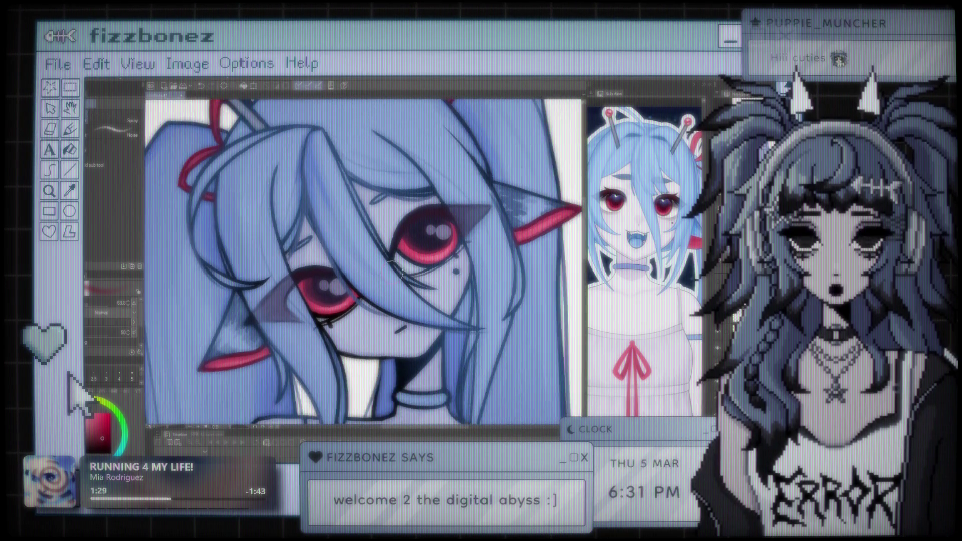
scroll(395, 269, up, 2)
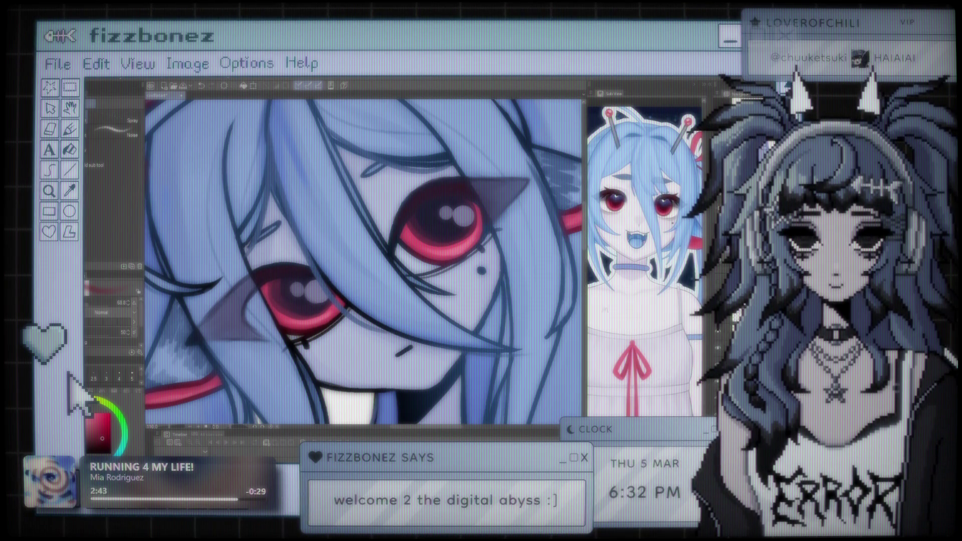
scroll(462, 278, down, 3)
scroll(462, 277, up, 3)
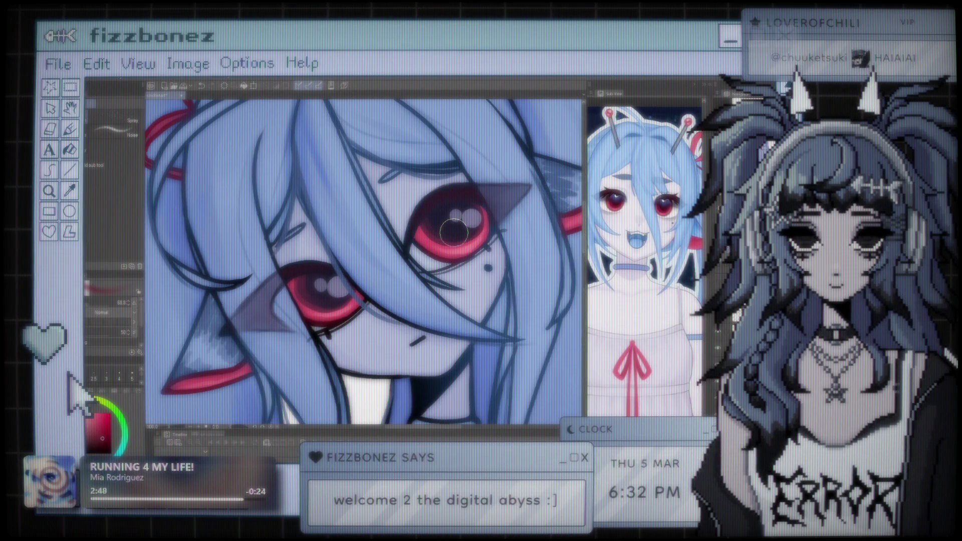
scroll(454, 232, down, 5)
scroll(361, 259, down, 2)
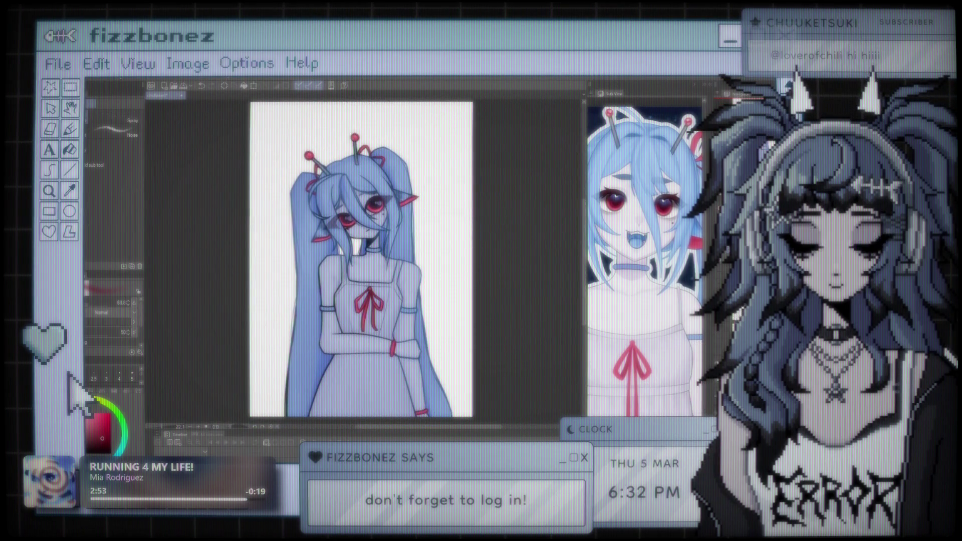
click(719, 343)
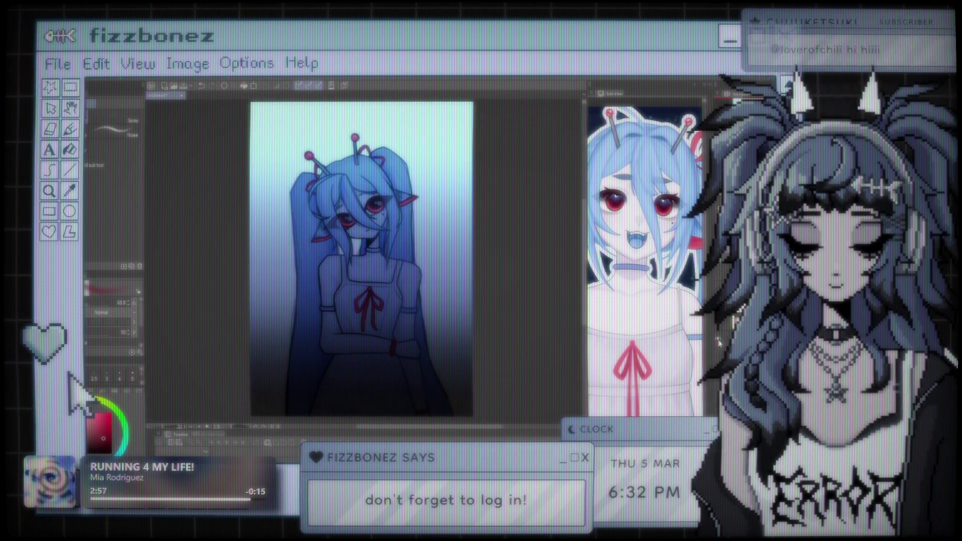
click(719, 343)
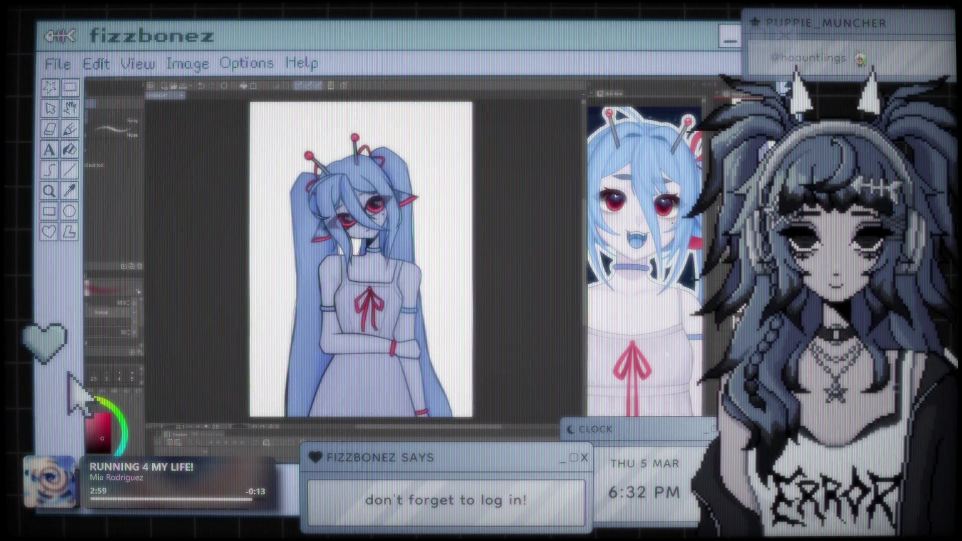
scroll(351, 216, up, 5)
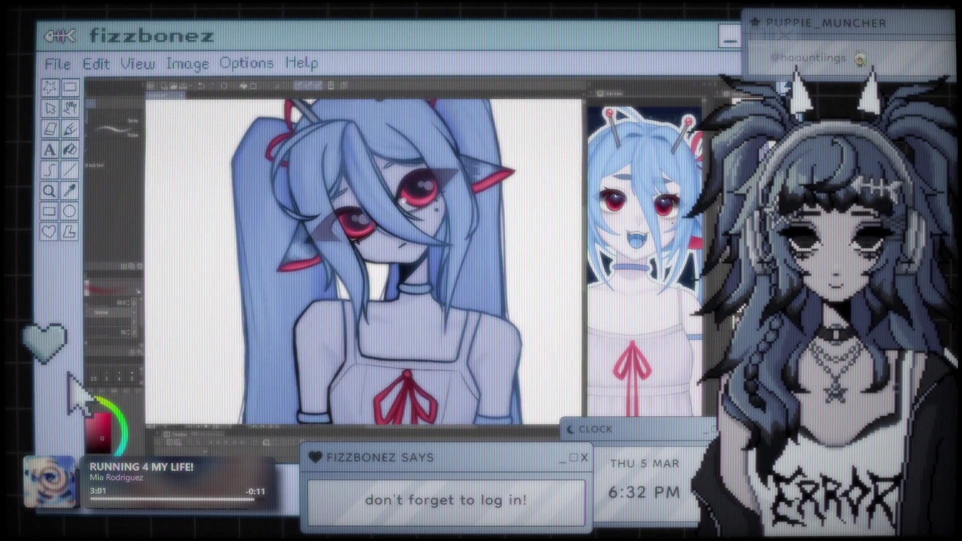
scroll(366, 261, up, 3)
scroll(366, 260, down, 6)
scroll(424, 247, down, 4)
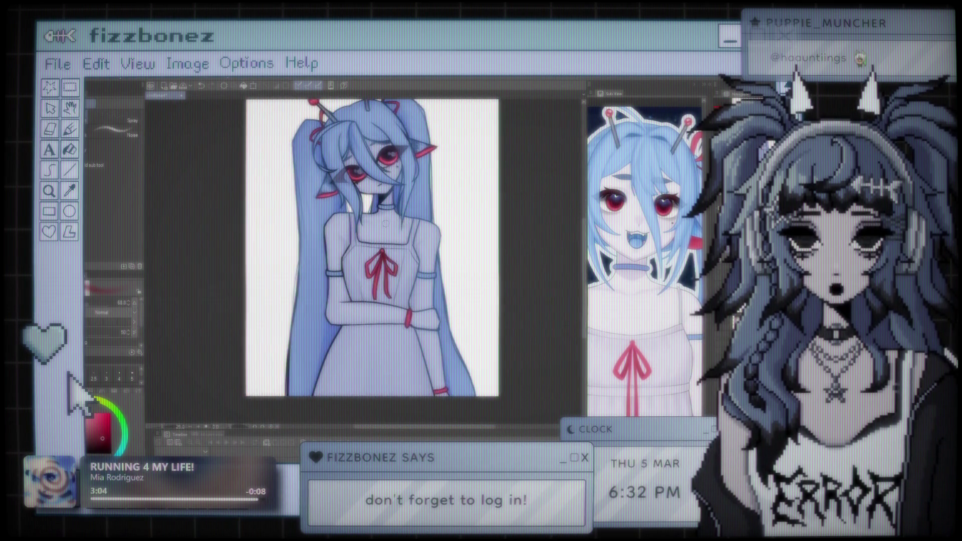
scroll(371, 246, up, 3)
scroll(370, 246, down, 4)
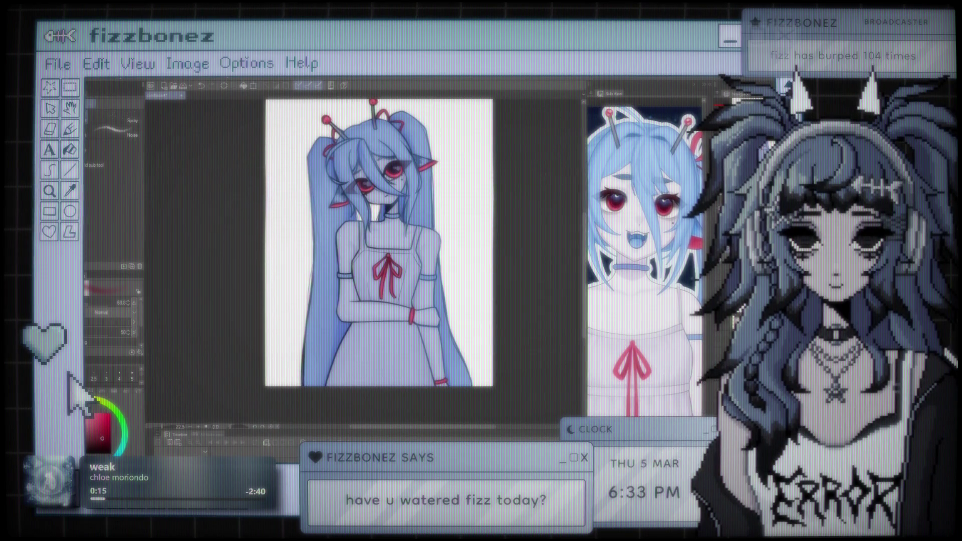
- Zoom onto the torso and ribbon, eyedrop the hair's dark blue, and return to the brush
scroll(509, 196, up, 2)
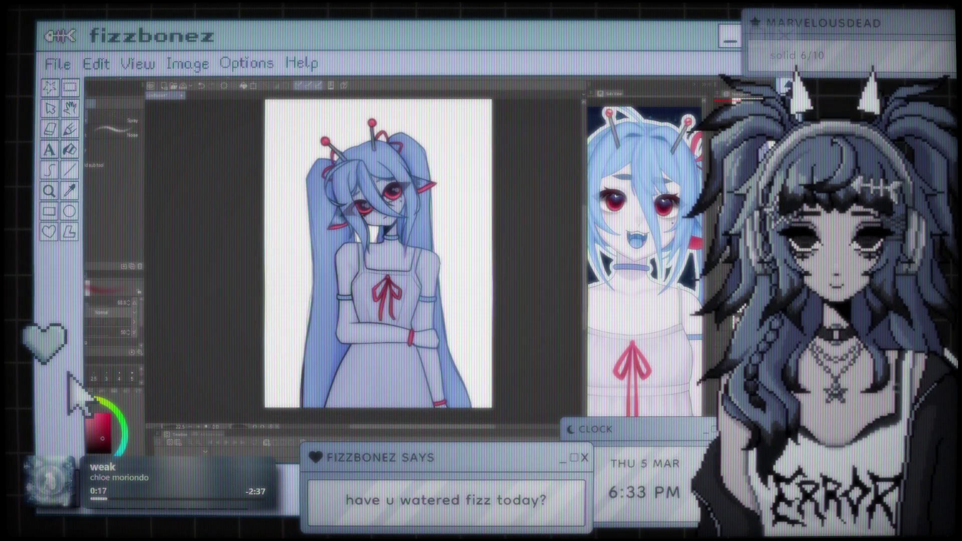
scroll(350, 254, up, 1)
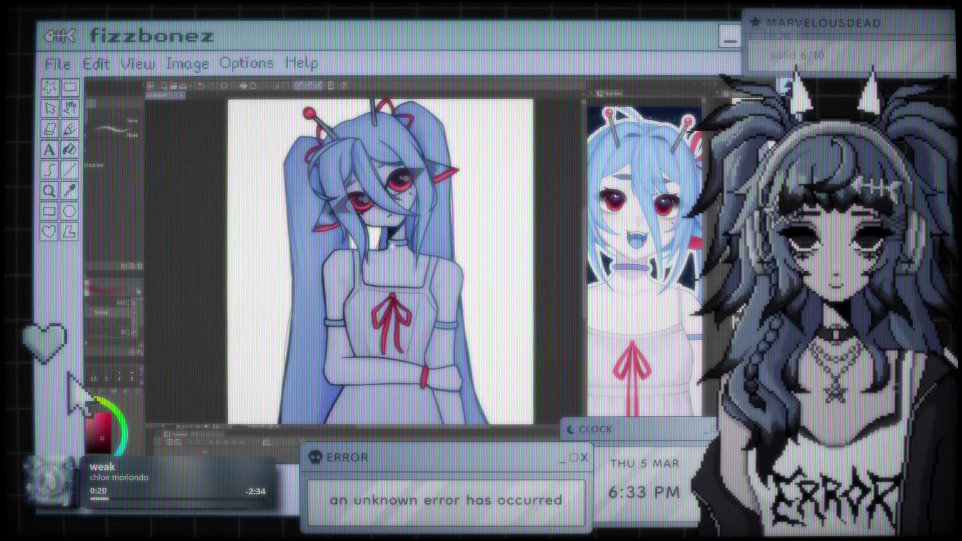
scroll(393, 245, up, 1)
drag(392, 246, 340, 149)
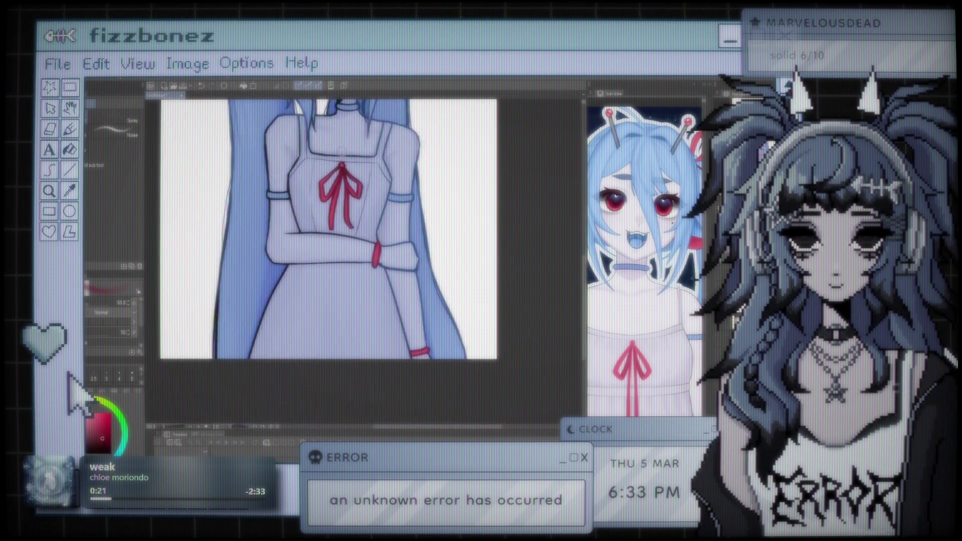
scroll(349, 225, up, 1)
key(i)
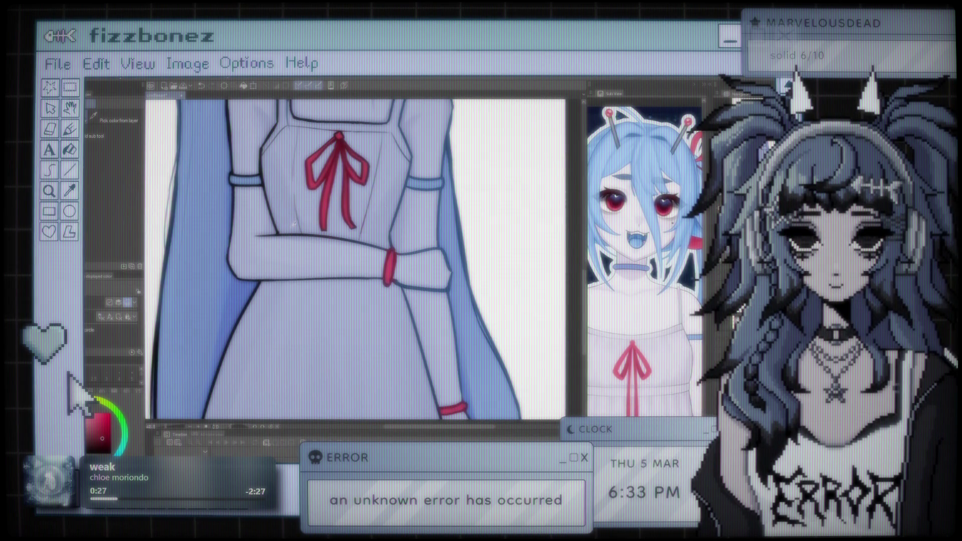
click(172, 195)
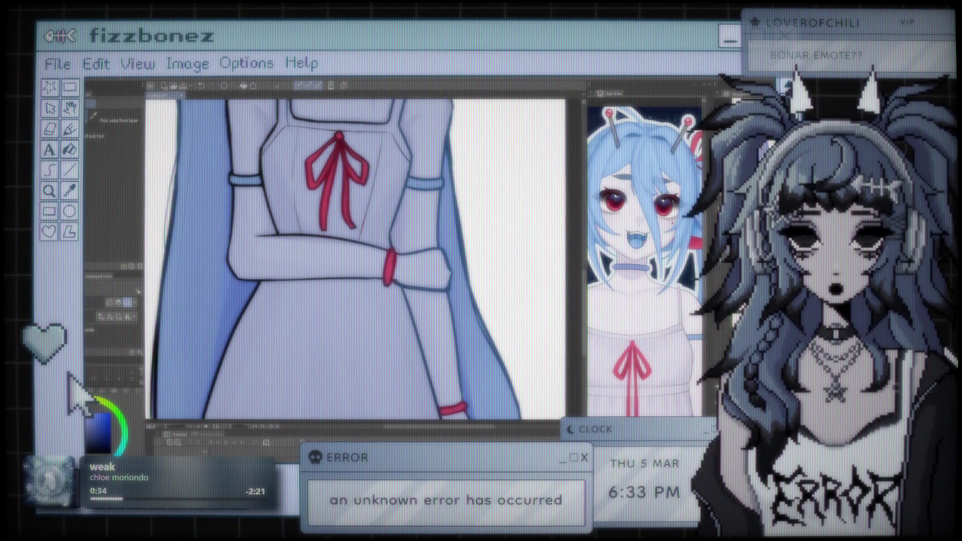
key(b)
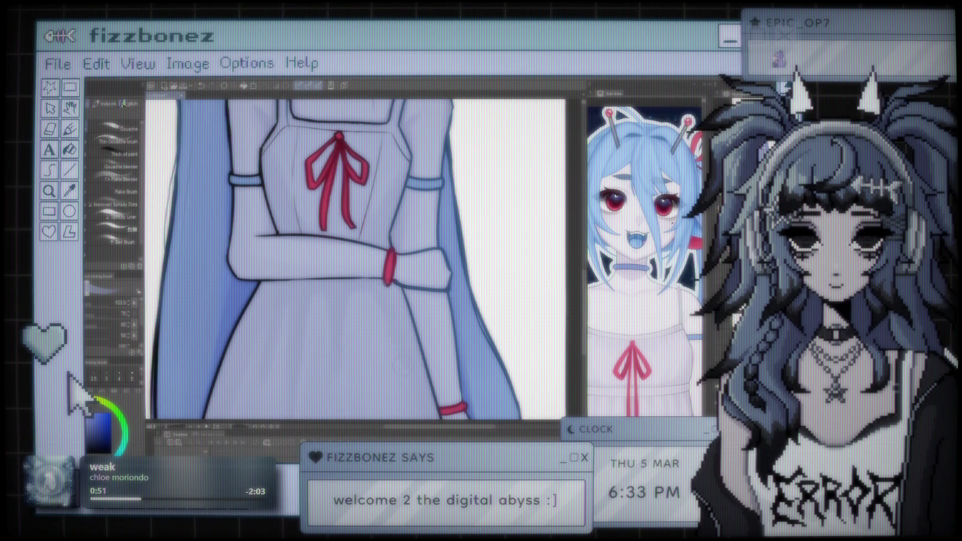
scroll(357, 260, down, 3)
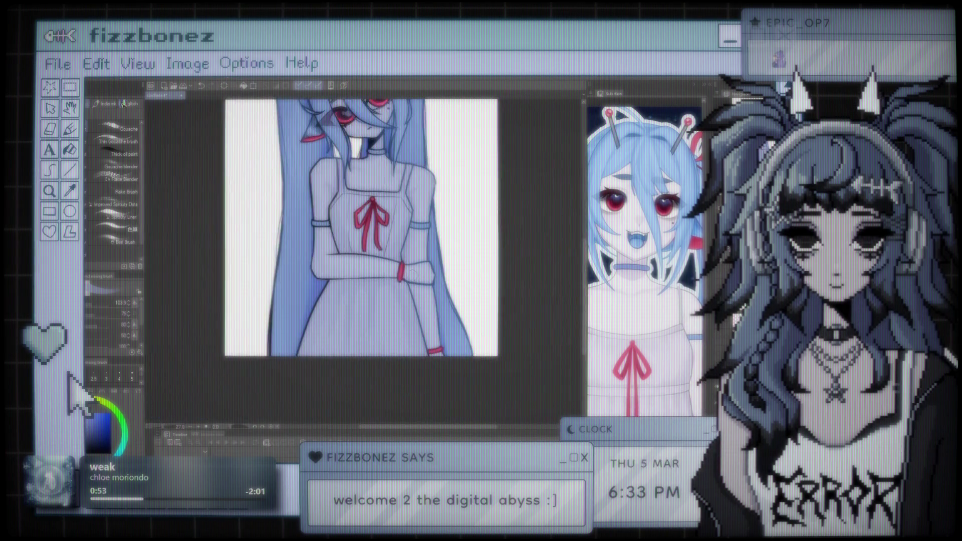
scroll(411, 273, up, 3)
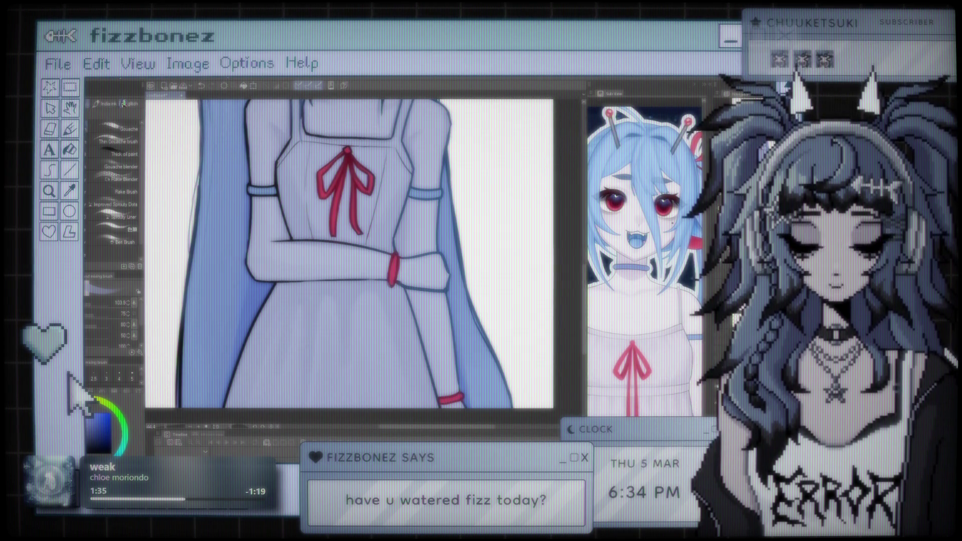
scroll(350, 250, down, 3)
scroll(349, 251, up, 2)
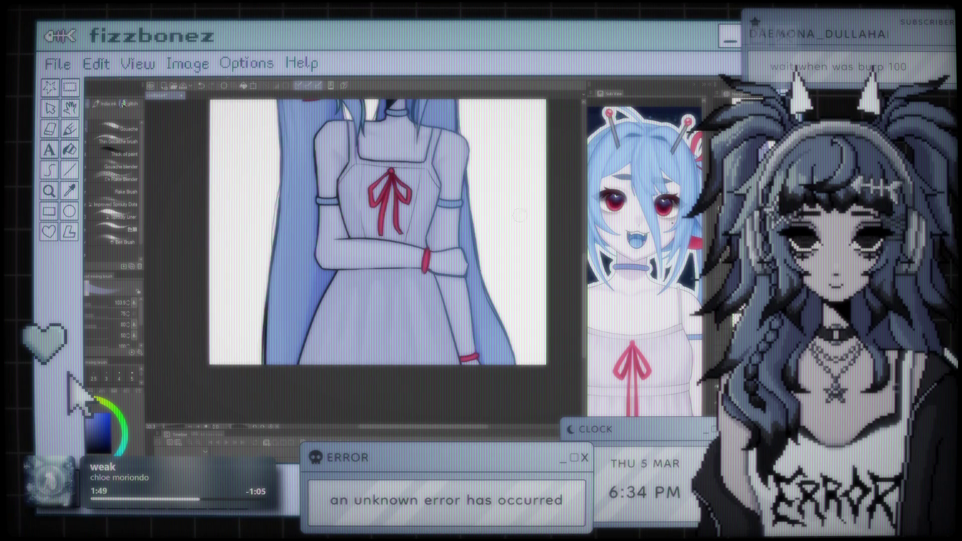
scroll(519, 215, down, 4)
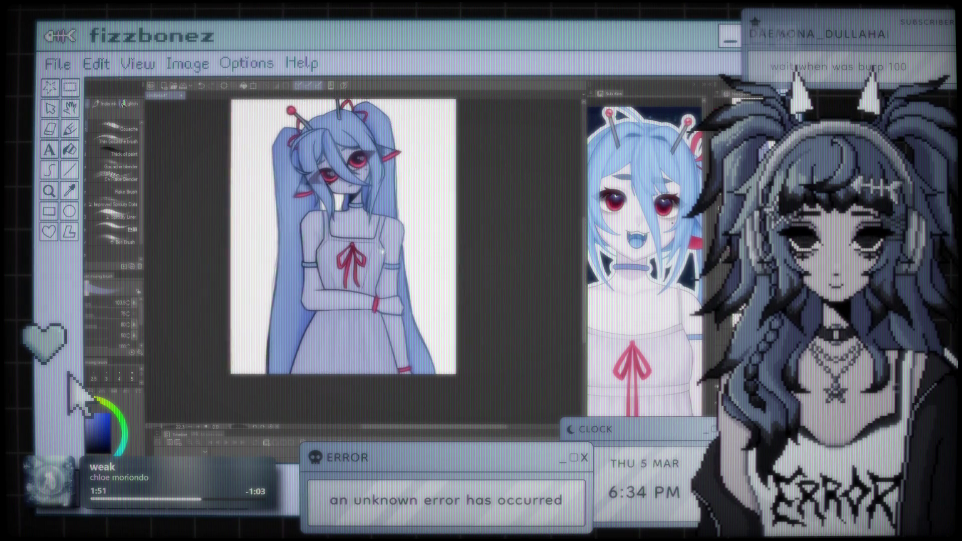
scroll(367, 211, up, 1)
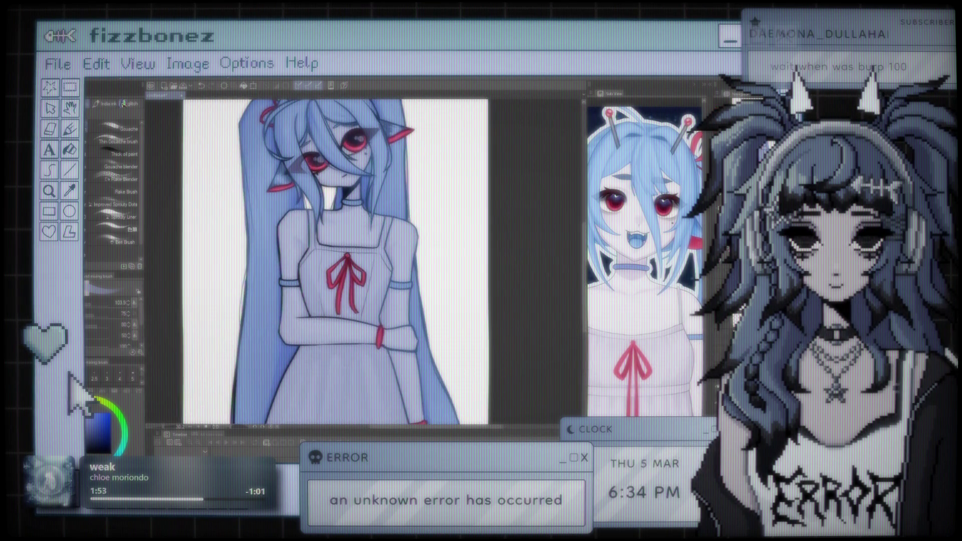
scroll(315, 240, up, 2)
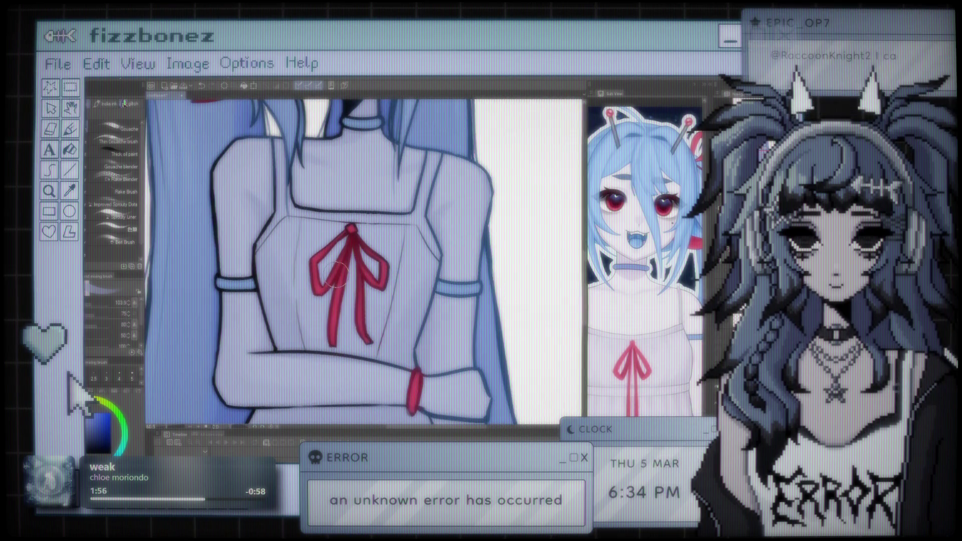
scroll(326, 275, down, 5)
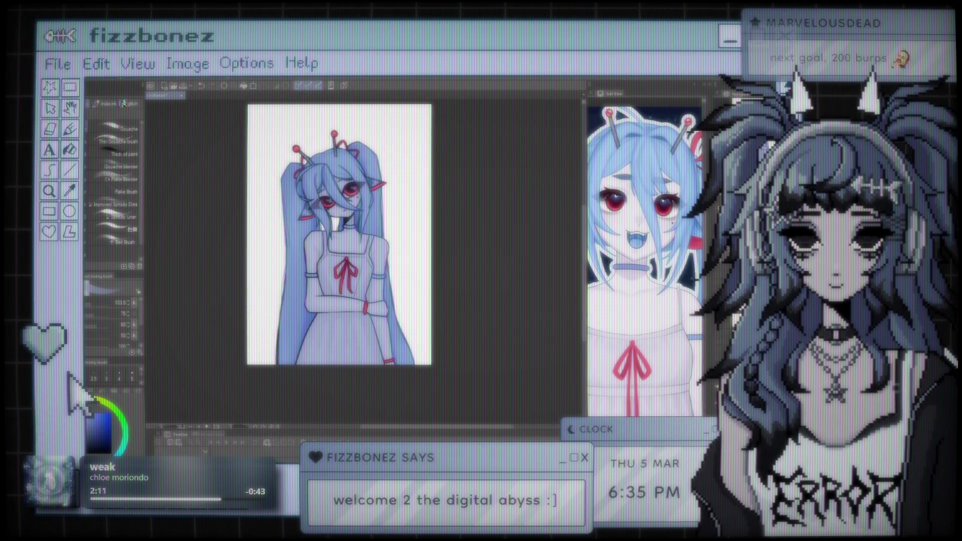
scroll(348, 351, up, 5)
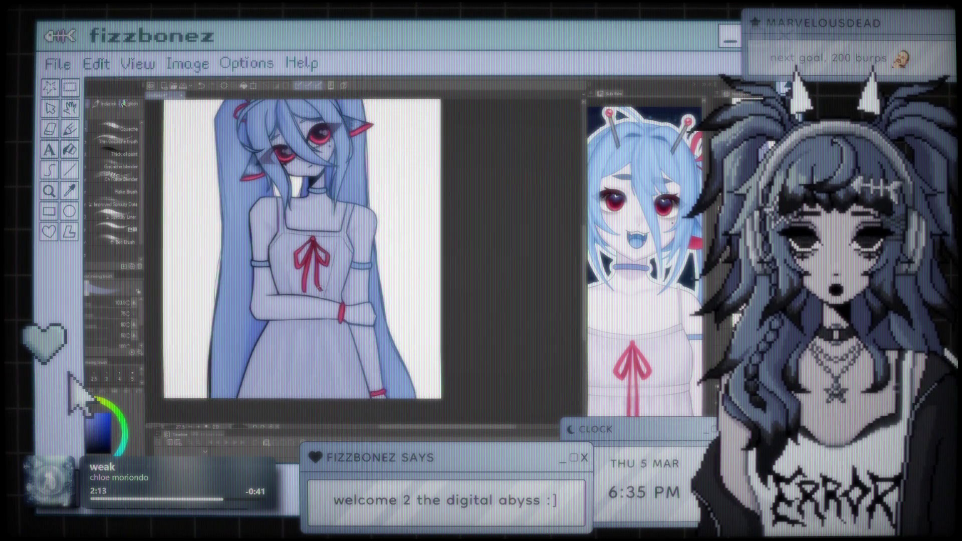
scroll(328, 239, up, 3)
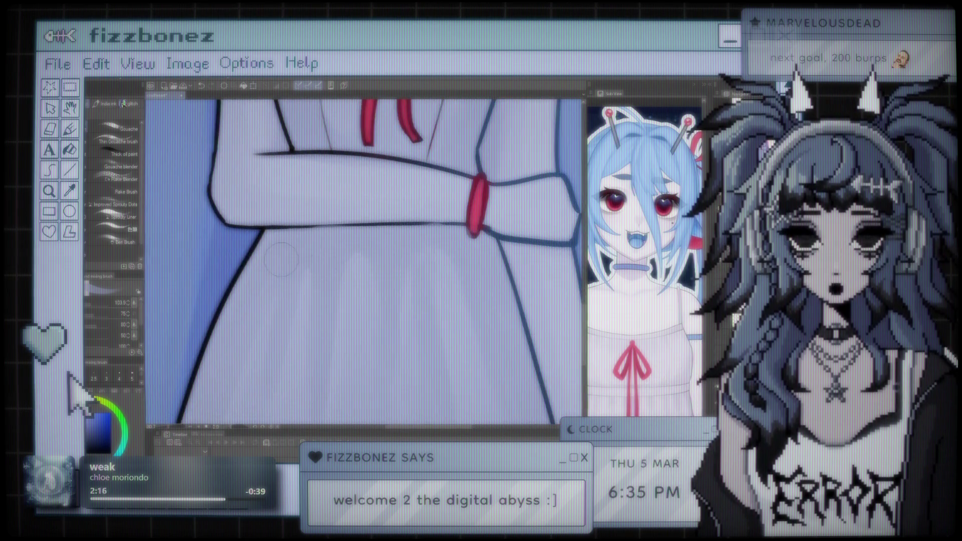
scroll(301, 250, down, 1)
scroll(413, 229, up, 5)
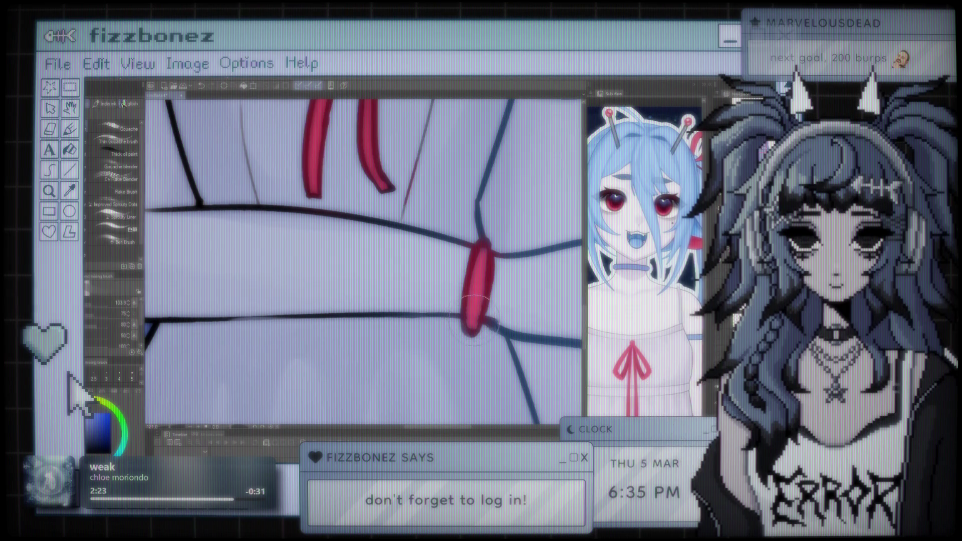
scroll(429, 282, down, 1)
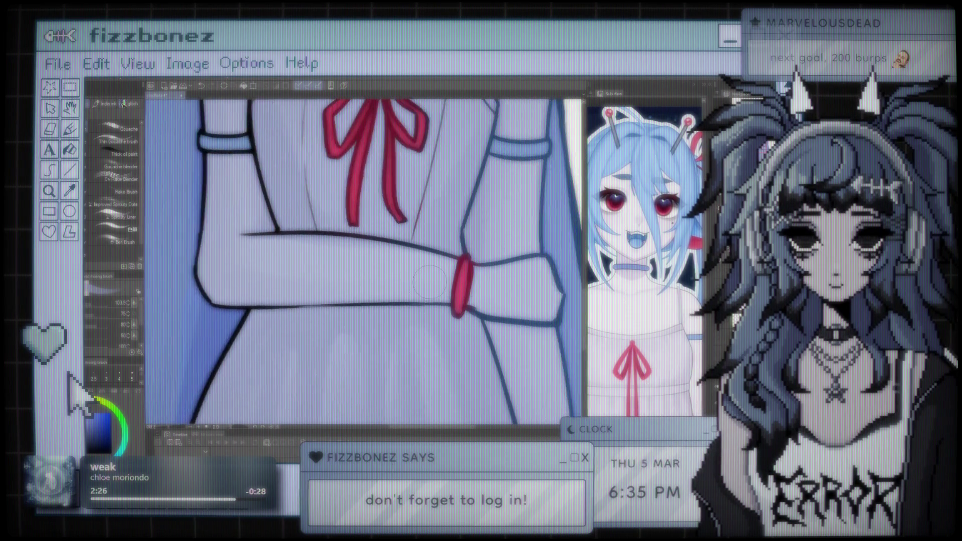
scroll(429, 282, down, 3)
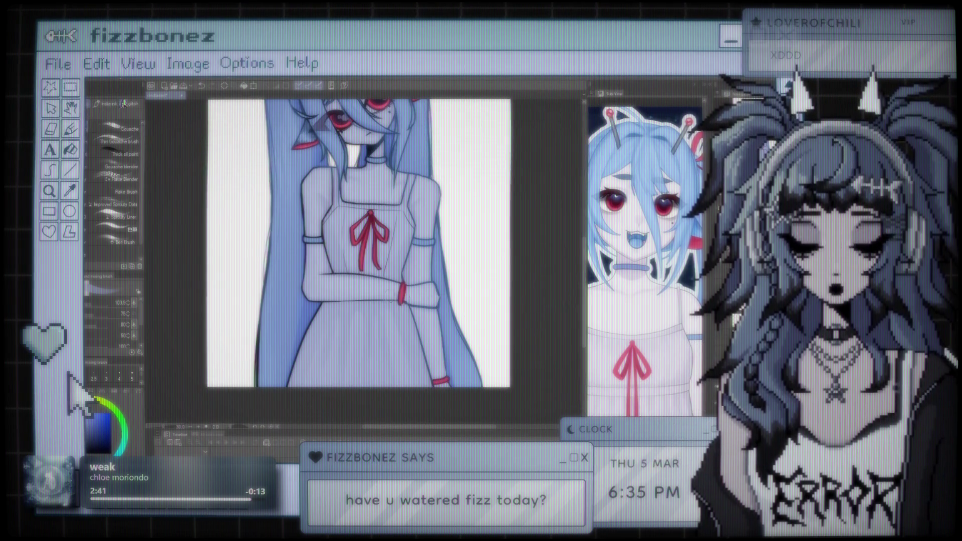
- Fit the illustration in the window, then zoom around the canvas and pan to the face
key(ctrl+minus)
scroll(370, 221, up, 3)
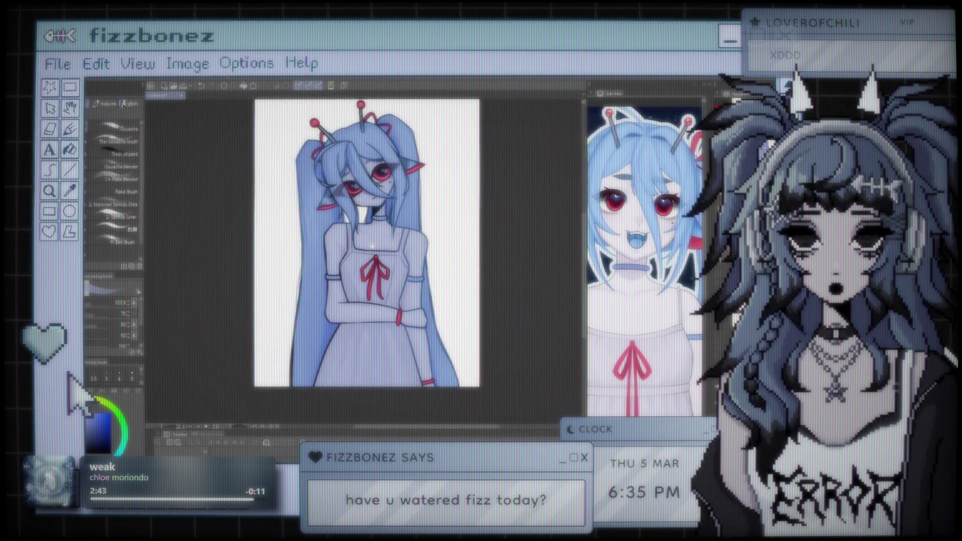
scroll(371, 215, up, 6)
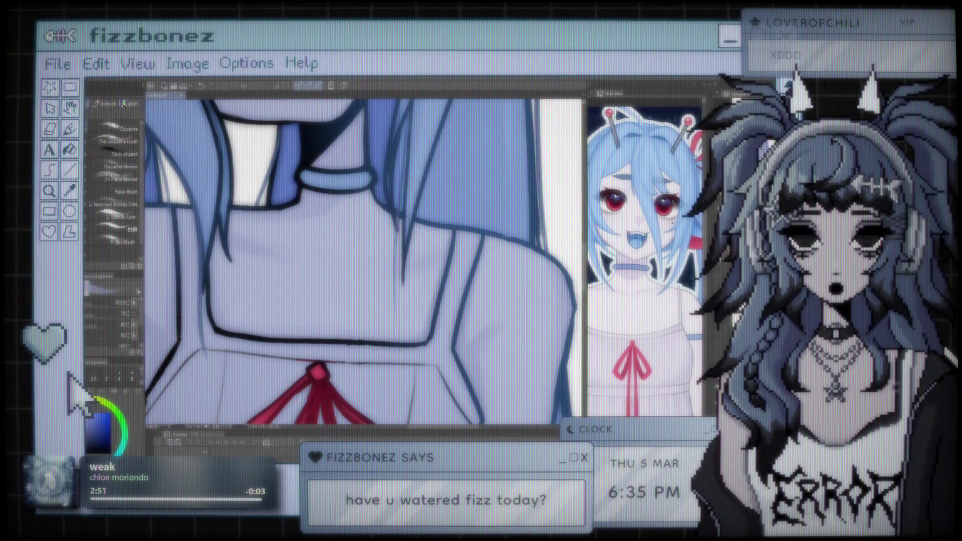
scroll(463, 228, down, 4)
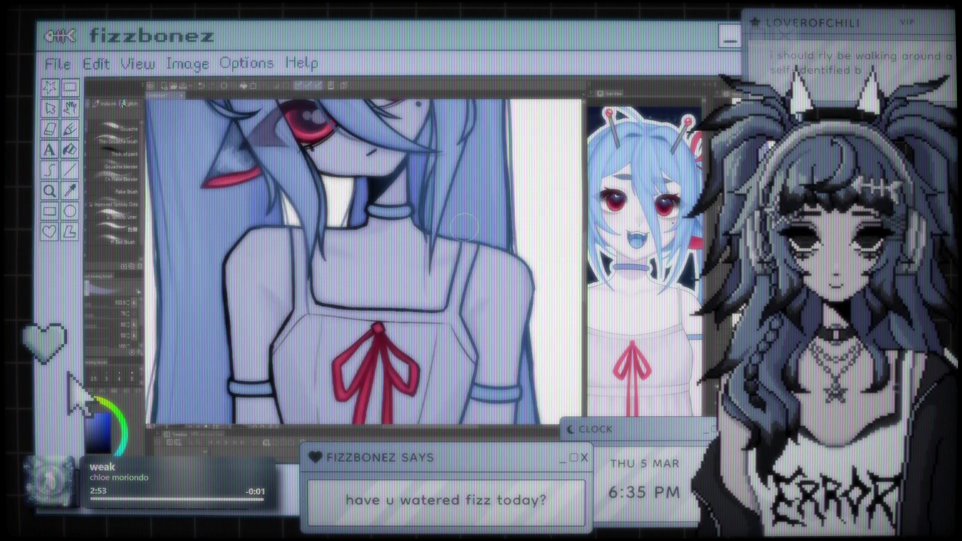
scroll(463, 228, down, 5)
scroll(411, 221, up, 2)
scroll(413, 221, down, 2)
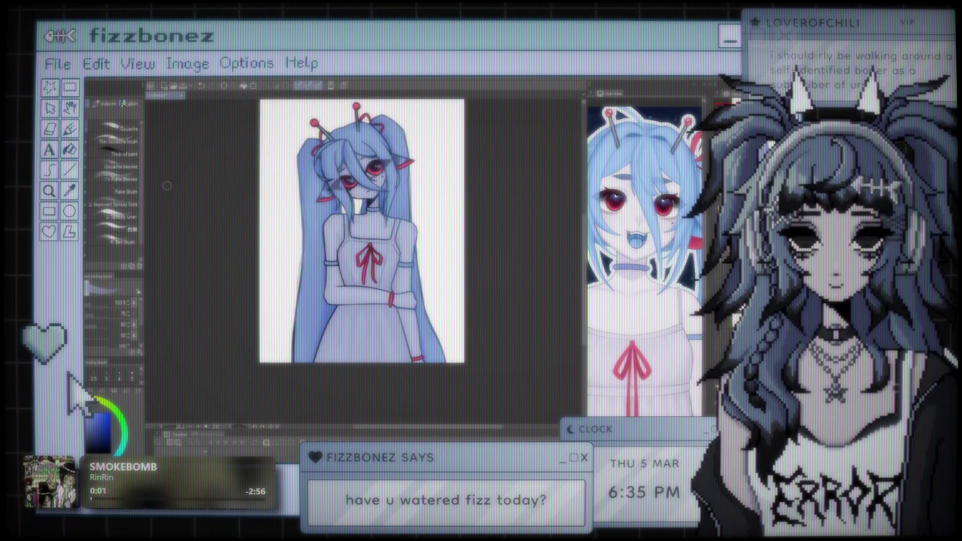
scroll(405, 278, up, 3)
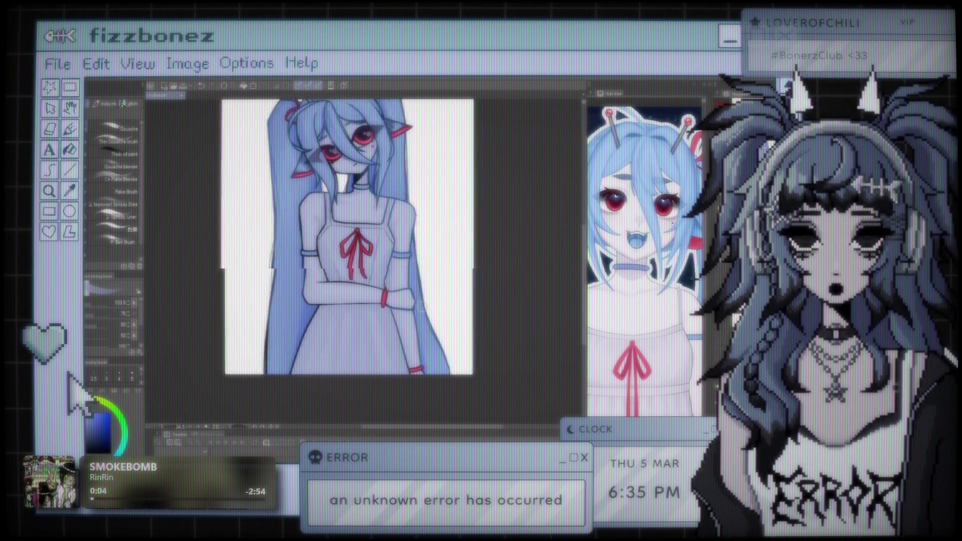
scroll(405, 279, up, 3)
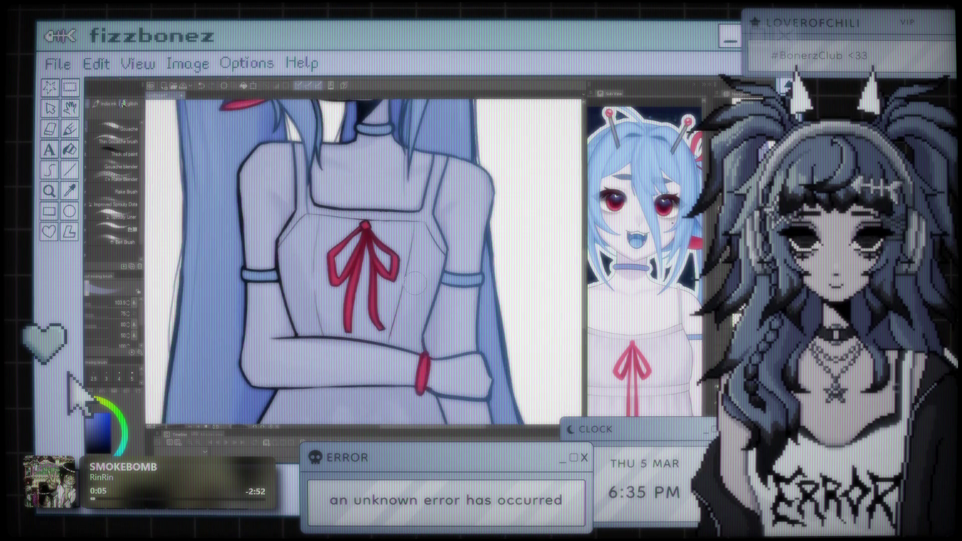
drag(398, 222, 447, 282)
scroll(431, 283, up, 2)
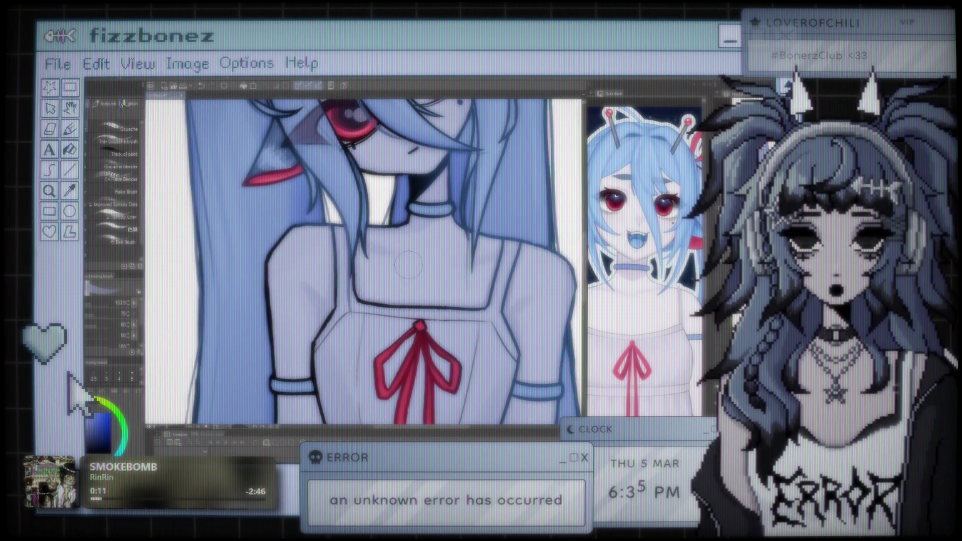
- Zoom out the Sub View reference until the full-body picture and logo are visible
scroll(424, 177, down, 2)
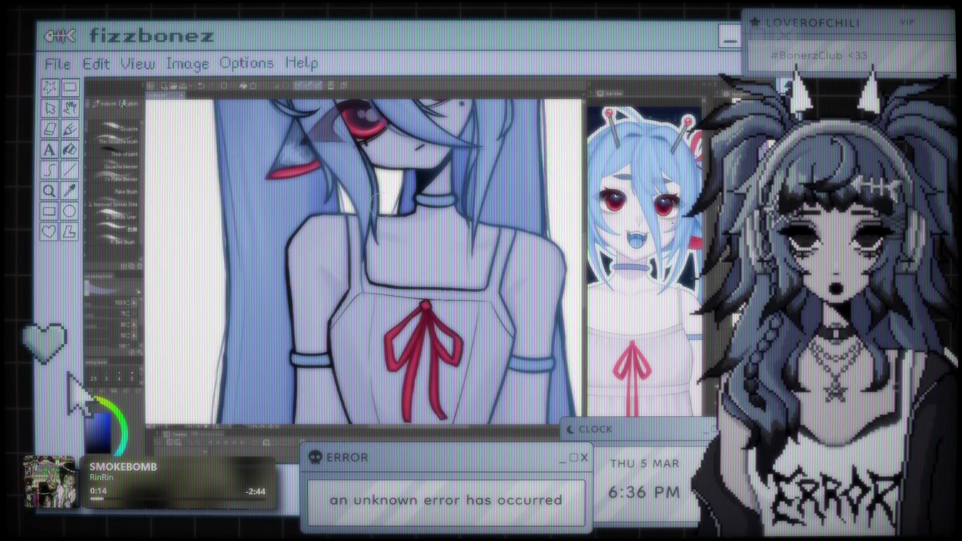
scroll(358, 350, down, 5)
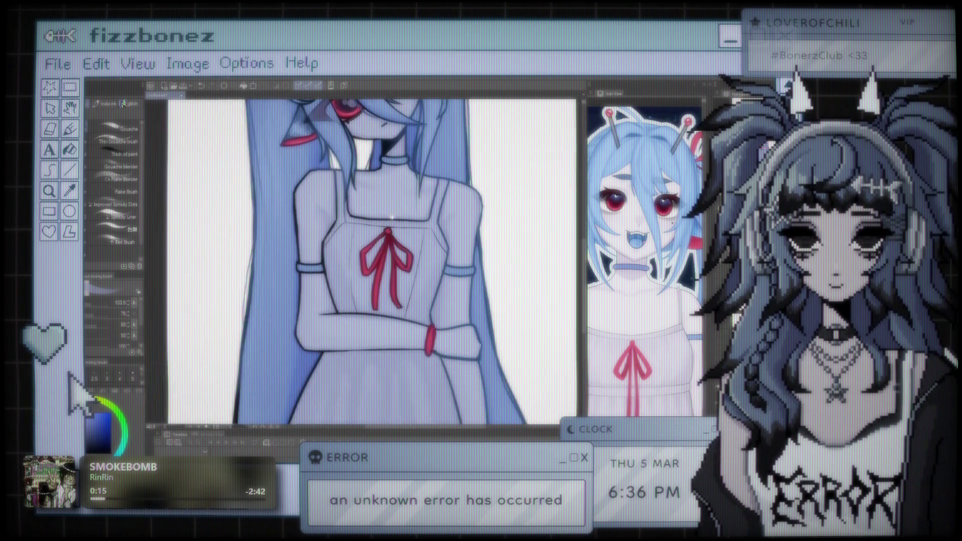
scroll(404, 203, down, 2)
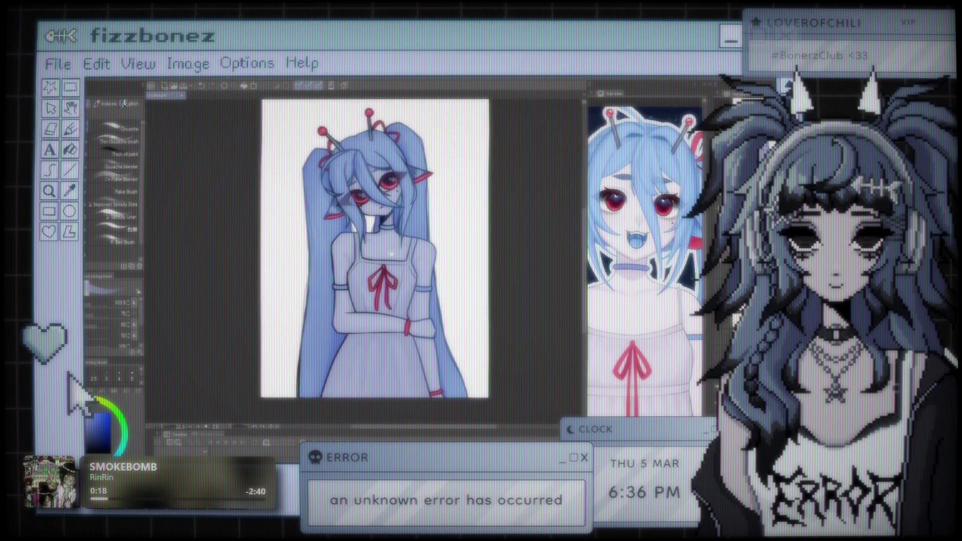
scroll(585, 272, down, 4)
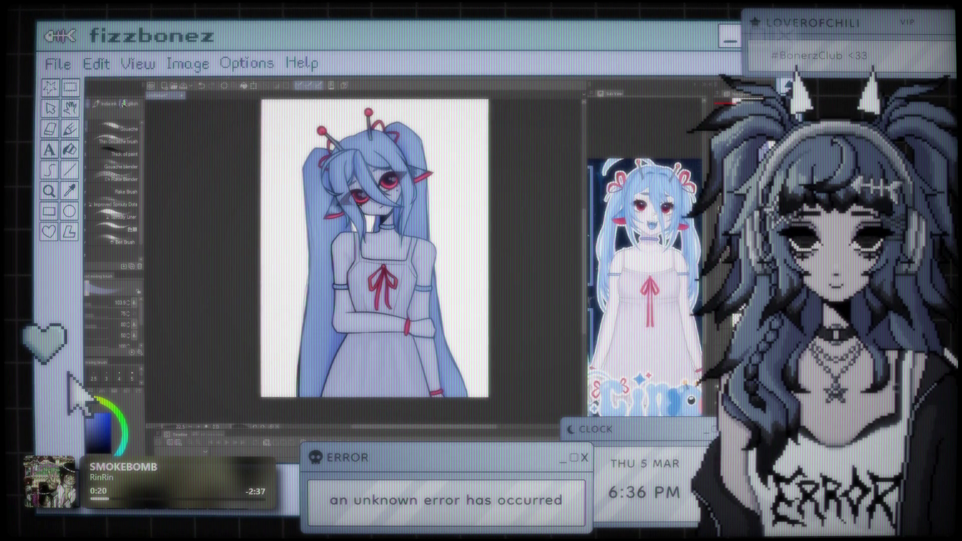
scroll(644, 288, down, 1)
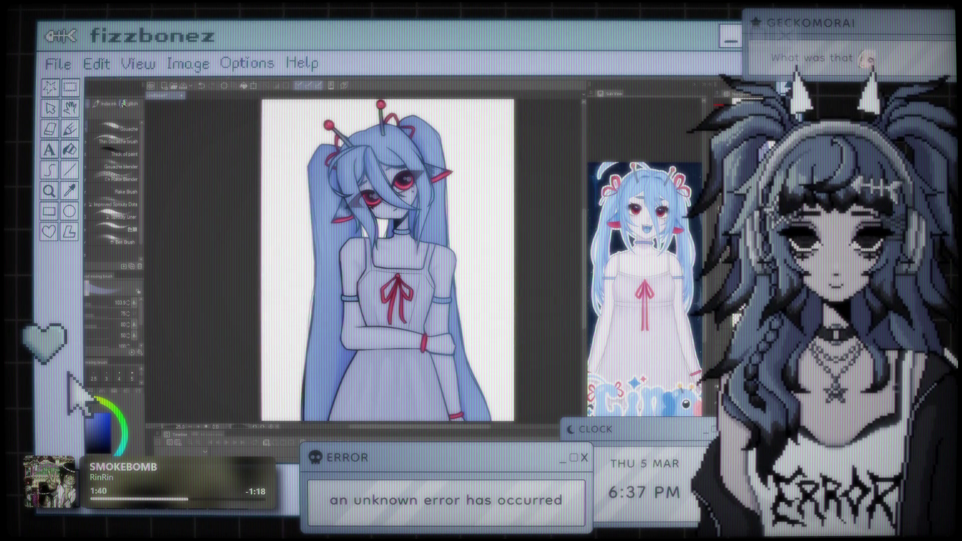
scroll(381, 234, down, 2)
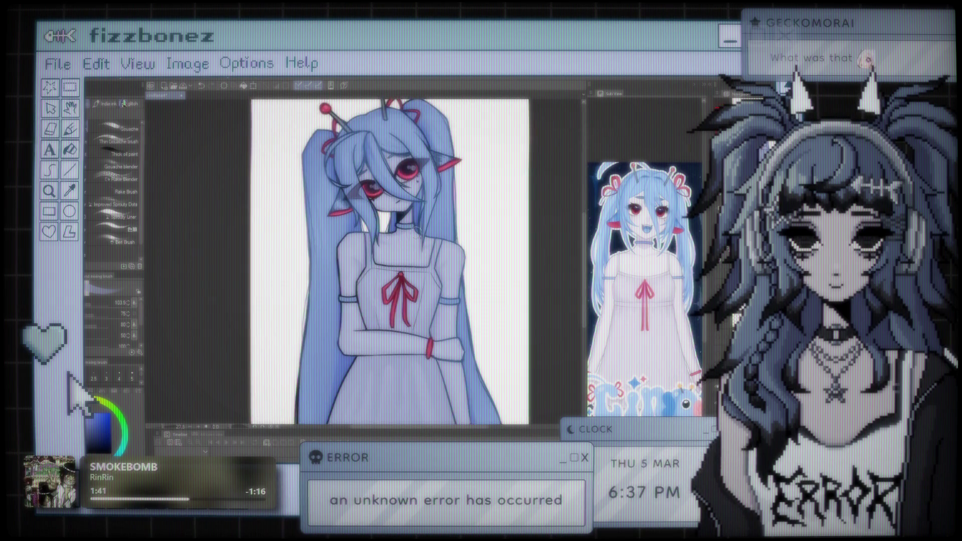
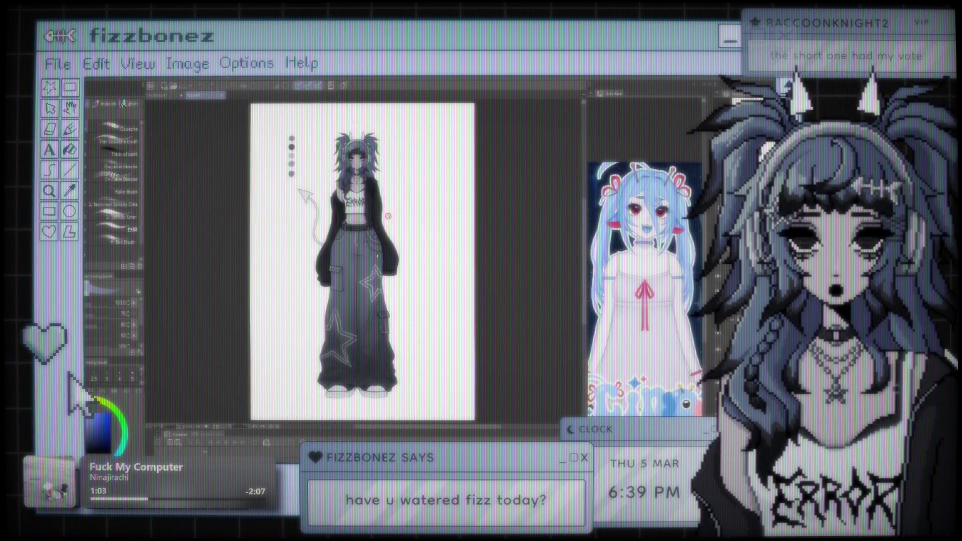
- Zoom in and out around the fishbone-clip girl's portrait to inspect it
scroll(381, 214, up, 5)
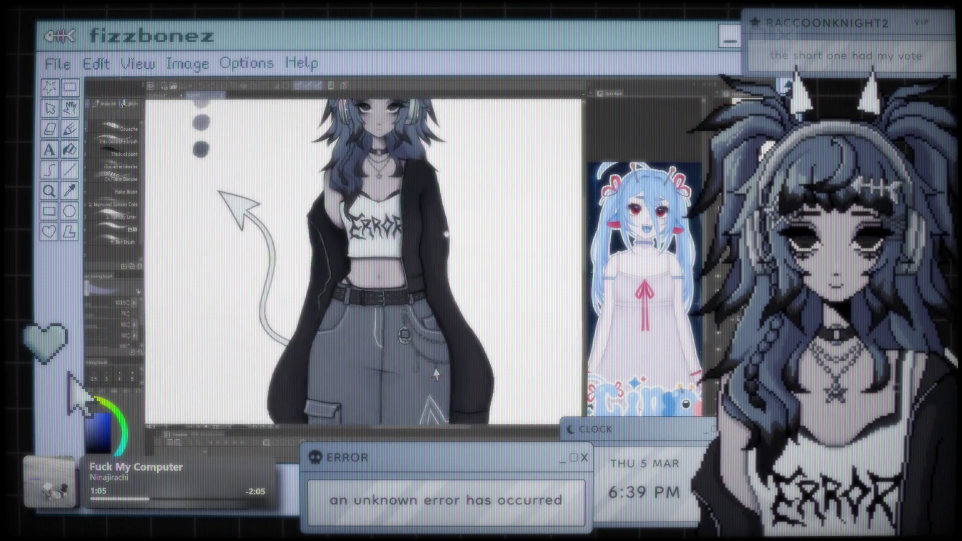
scroll(429, 368, down, 3)
scroll(369, 320, up, 5)
scroll(370, 320, down, 4)
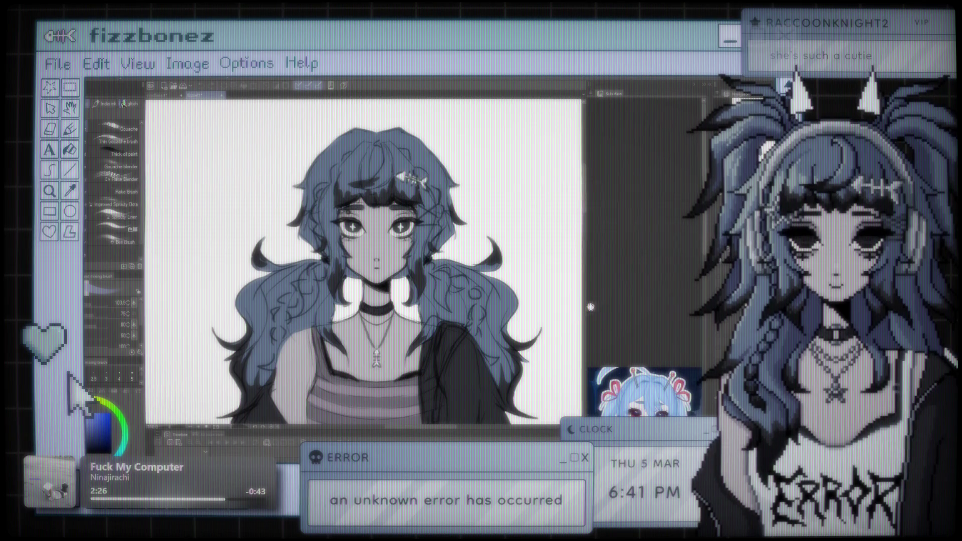
- Zoom in and pan the view up onto the girl's face
scroll(539, 209, up, 4)
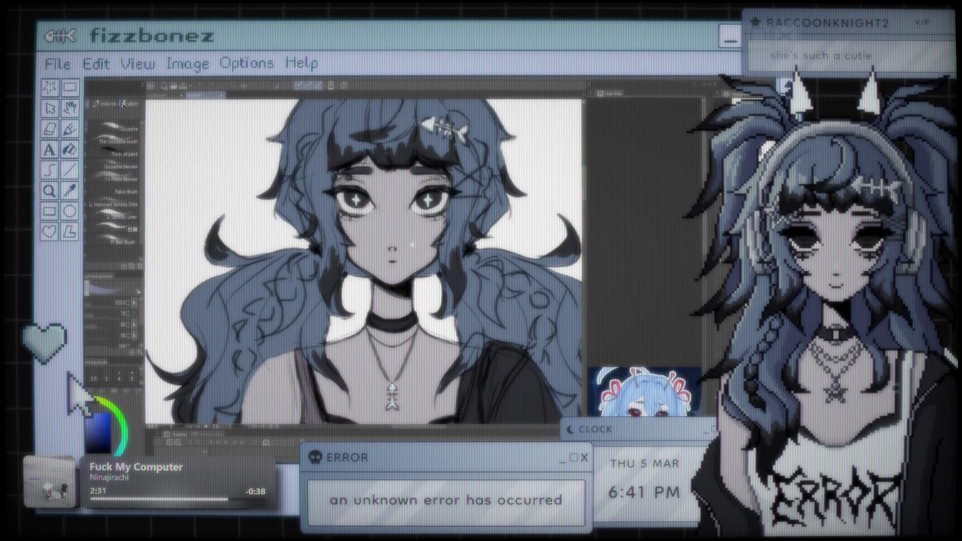
drag(412, 244, 411, 209)
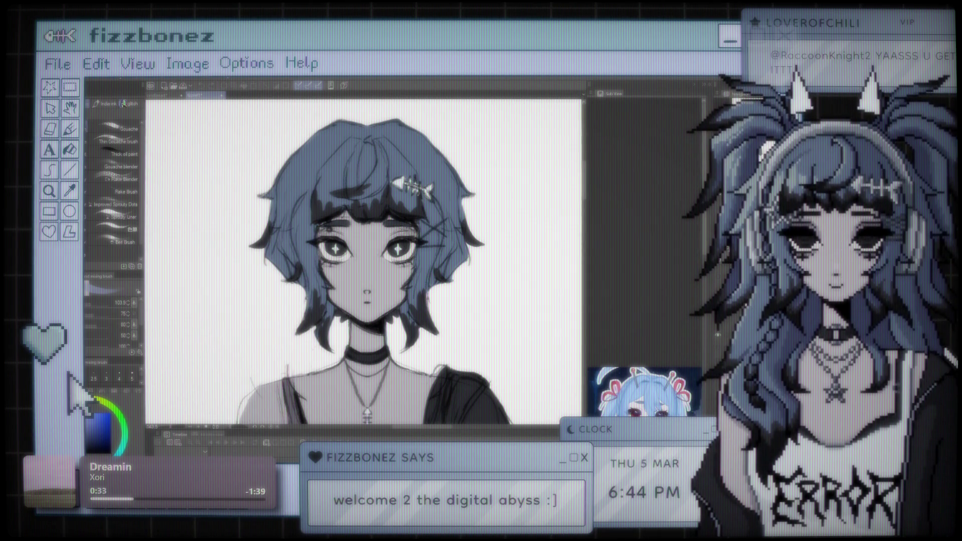
- Bring the whole sundress reference into the Sub View and zoom in on the girl's head
drag(632, 396, 632, 196)
scroll(644, 225, up, 3)
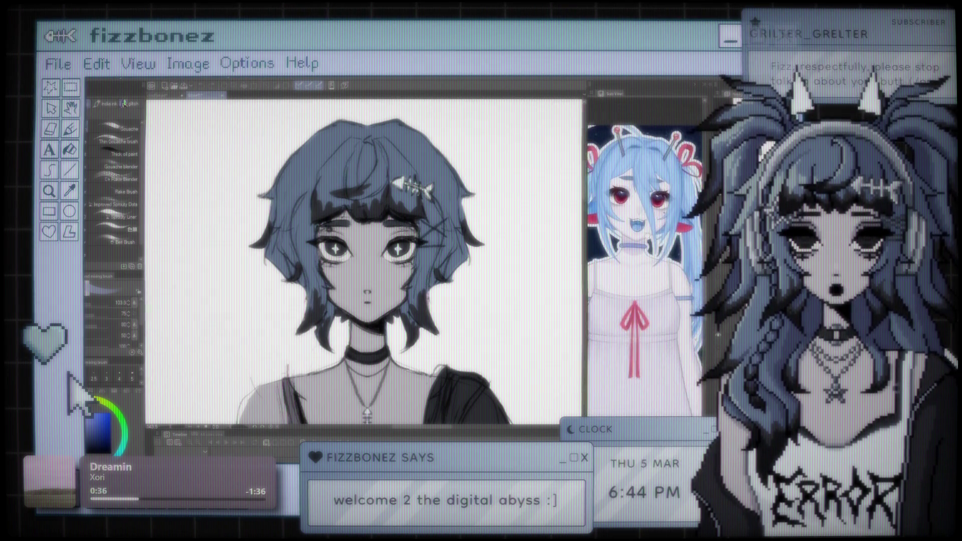
scroll(316, 234, up, 1)
scroll(316, 234, up, 1)
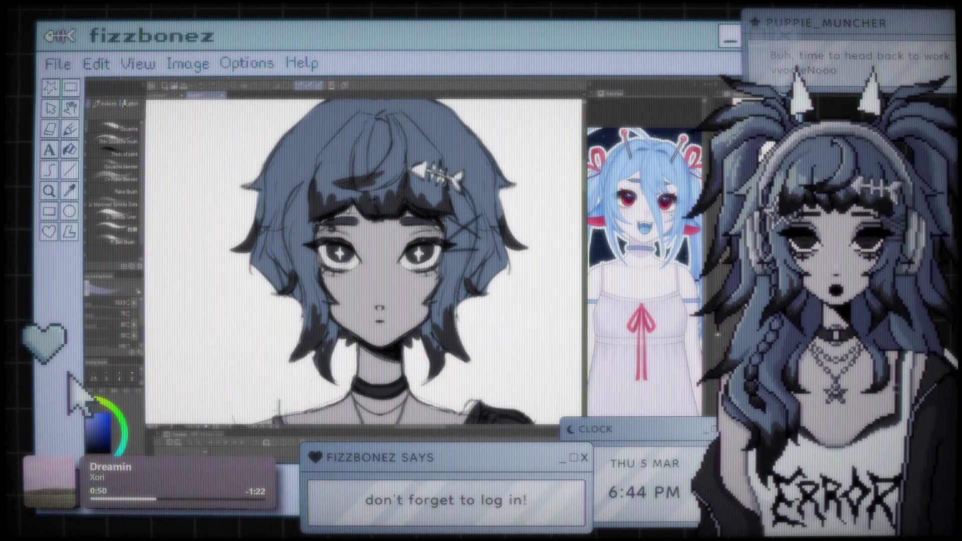
scroll(489, 332, down, 3)
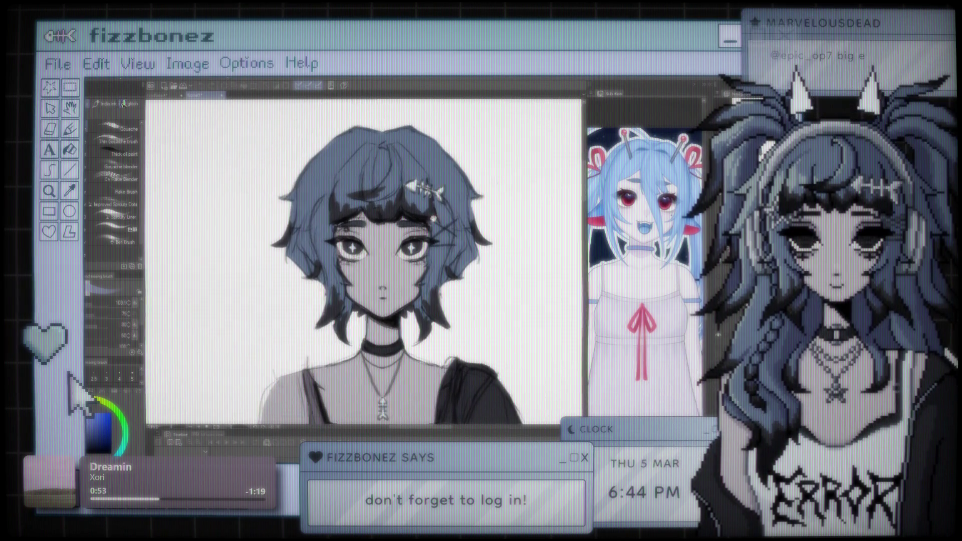
scroll(431, 320, up, 1)
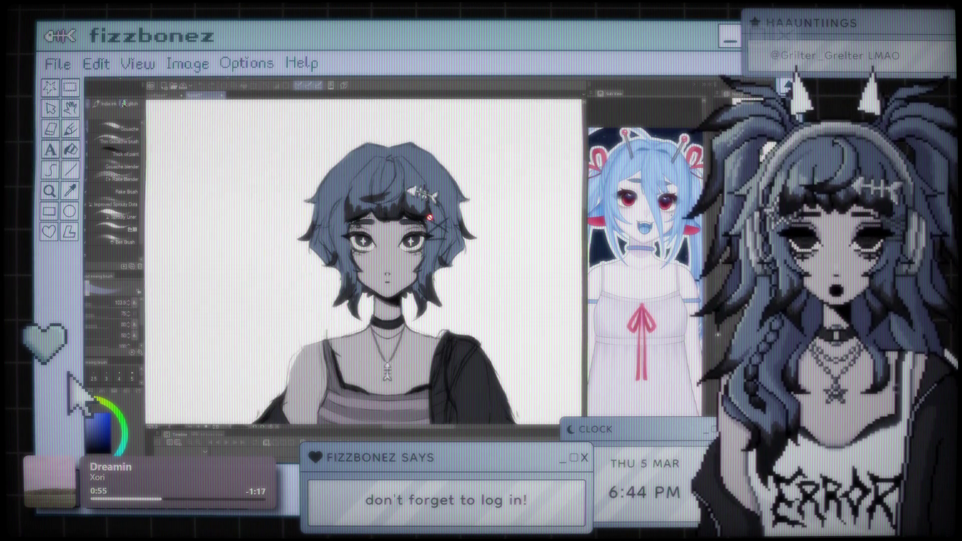
scroll(430, 210, up, 2)
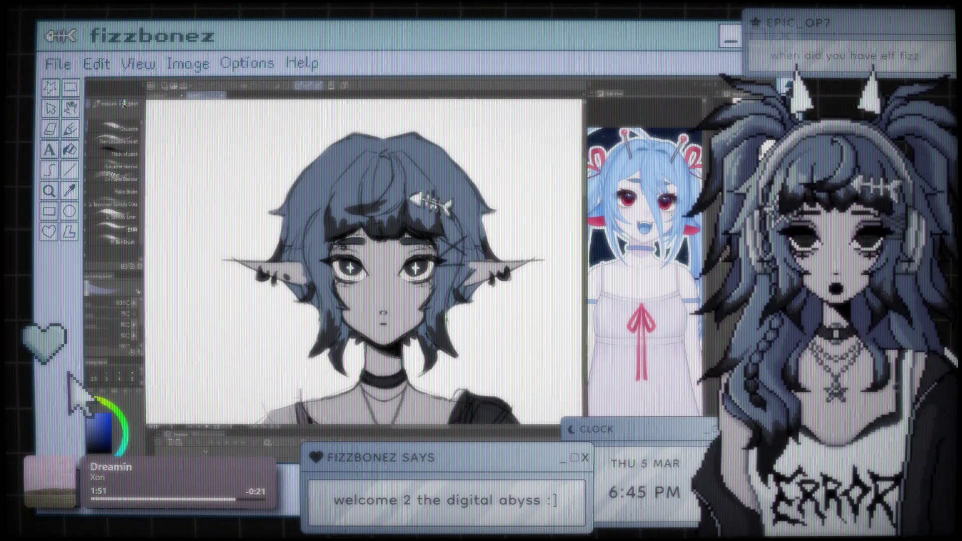
- Undo the elf ear strokes and one further recent stroke
scroll(488, 298, up, 2)
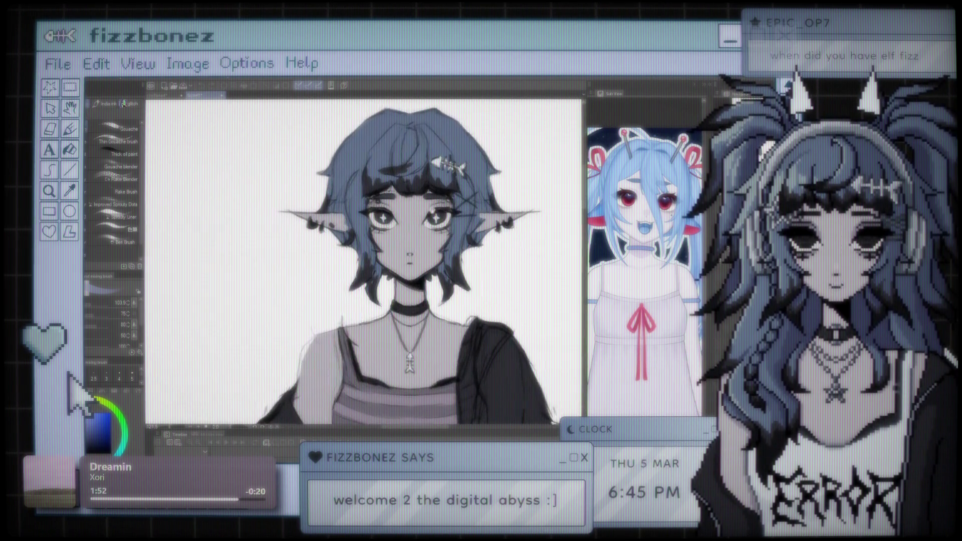
scroll(397, 197, up, 2)
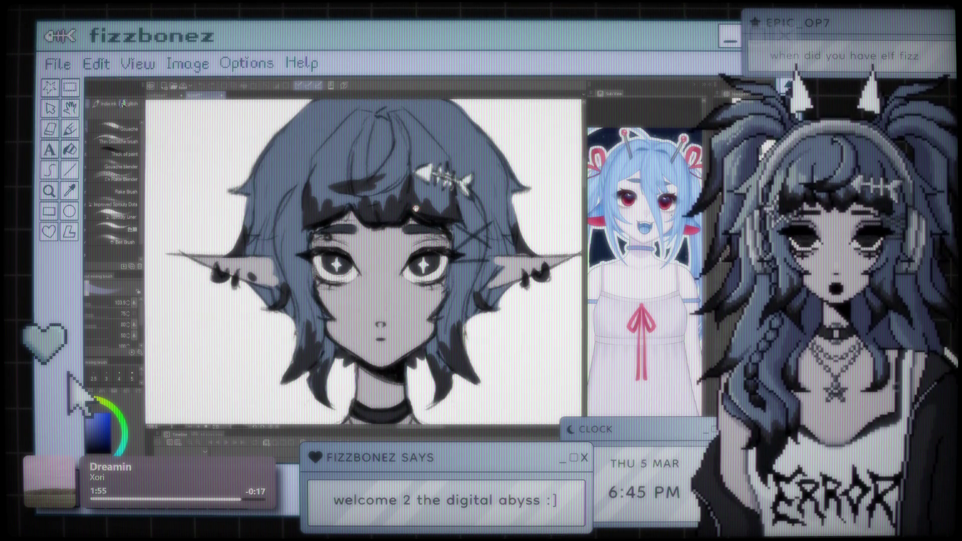
scroll(397, 206, down, 4)
scroll(381, 198, up, 2)
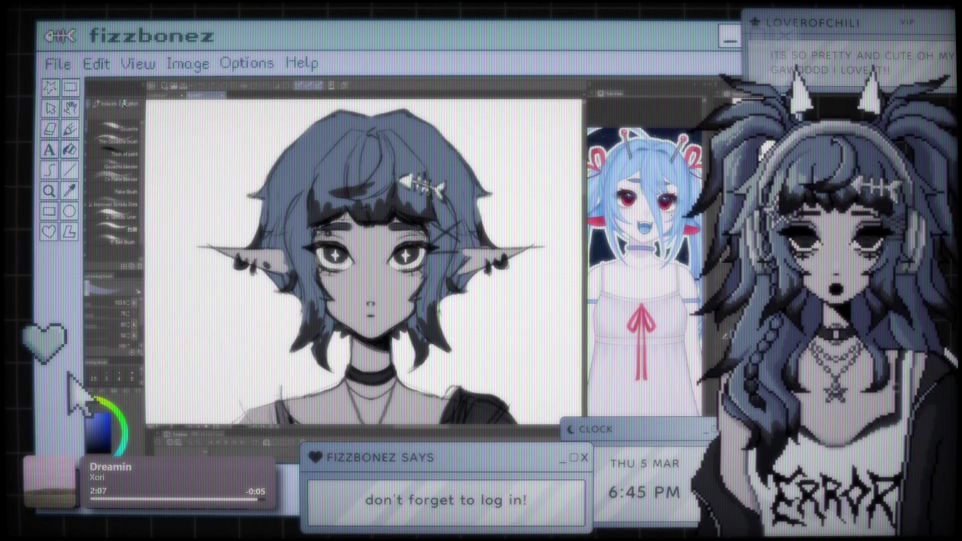
key(ctrl+z)
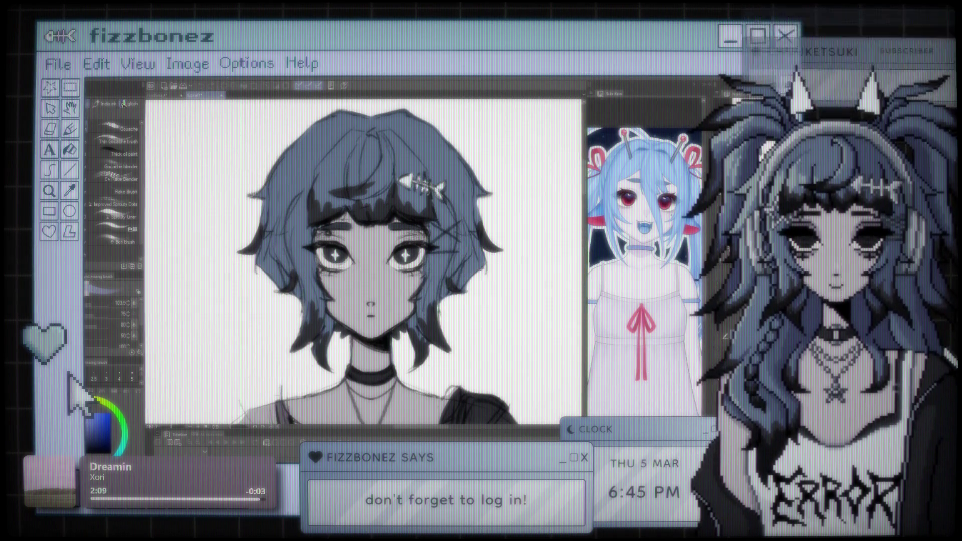
key(ctrl+z)
key(ctrl+z)
scroll(398, 261, down, 3)
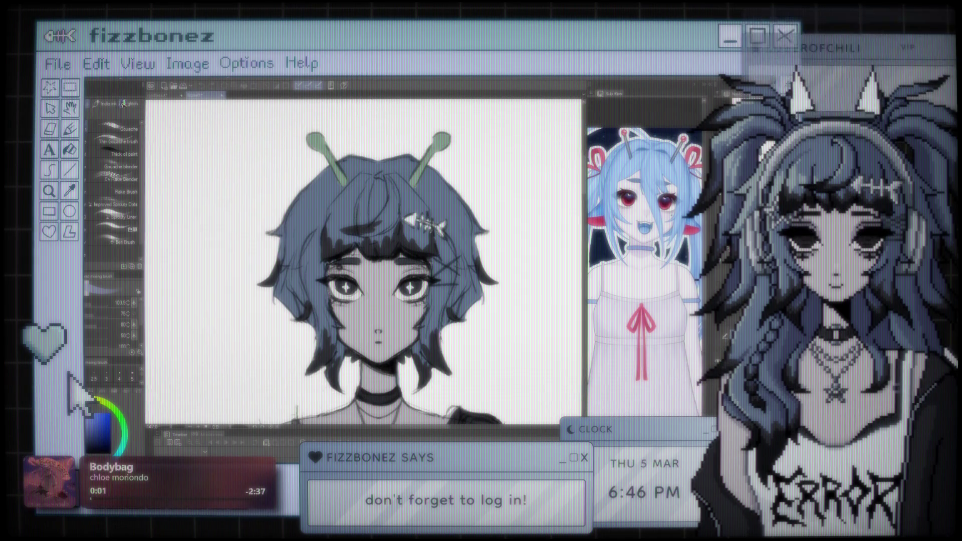
- Remove the green antennae, briefly restoring them to compare
key(ctrl+z)
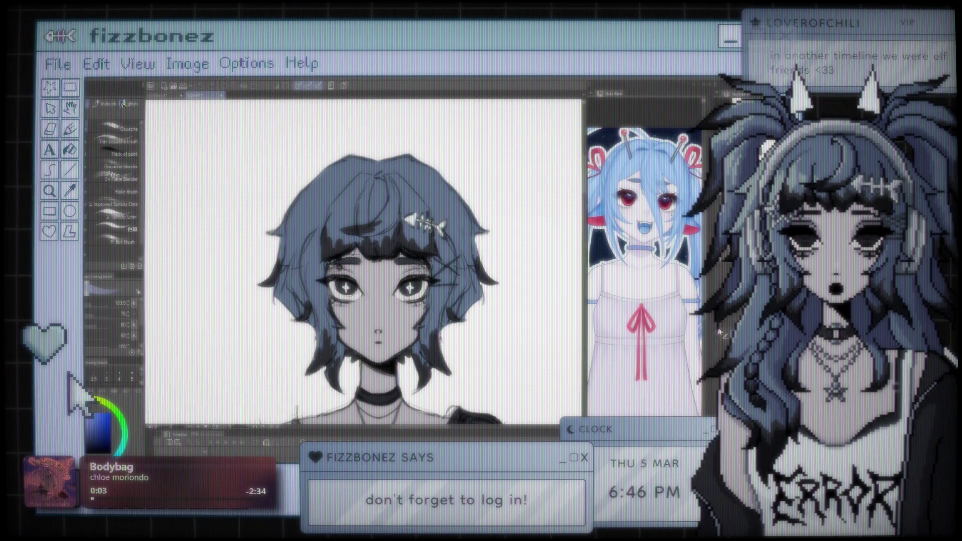
key(ctrl+y)
key(ctrl+z)
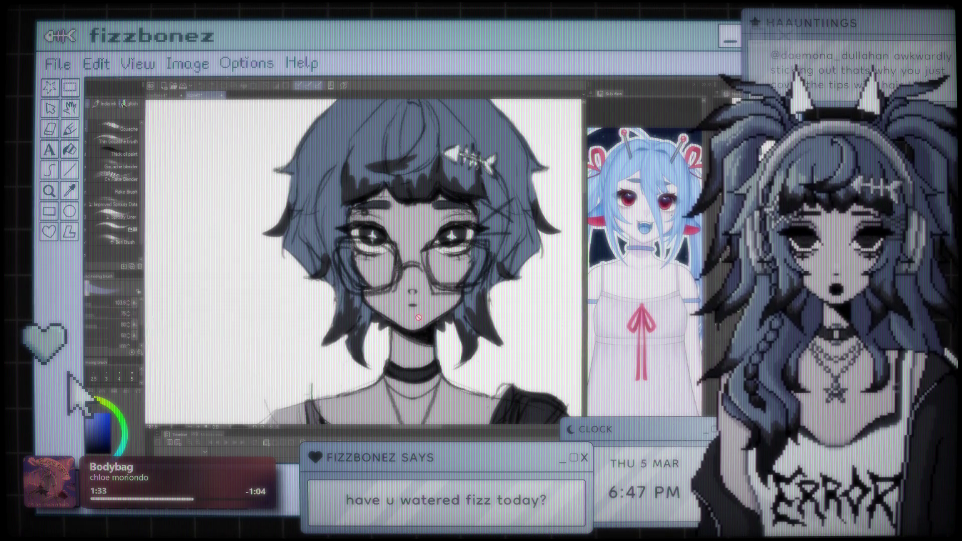
- Review the short-haired glasses sketch, then close it
scroll(447, 281, down, 2)
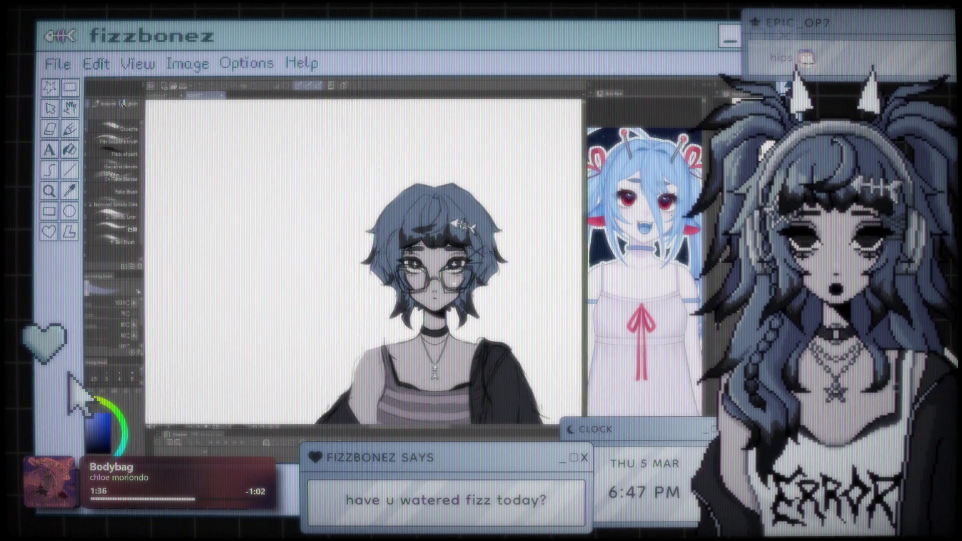
scroll(447, 281, up, 3)
scroll(428, 274, up, 3)
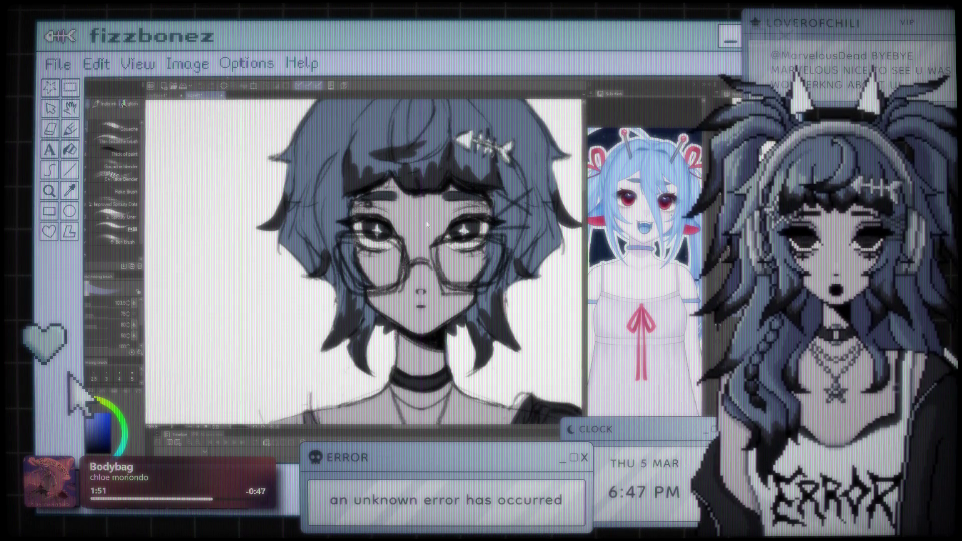
key(ctrl+w)
- Zoom around the twin-tailed elf illustration and switch to the Eraser
scroll(360, 253, up, 2)
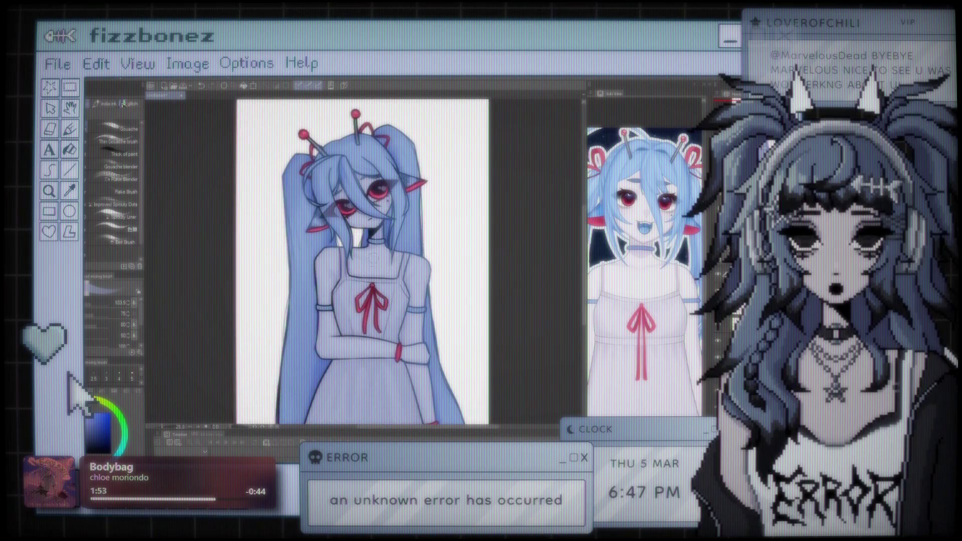
scroll(361, 253, down, 3)
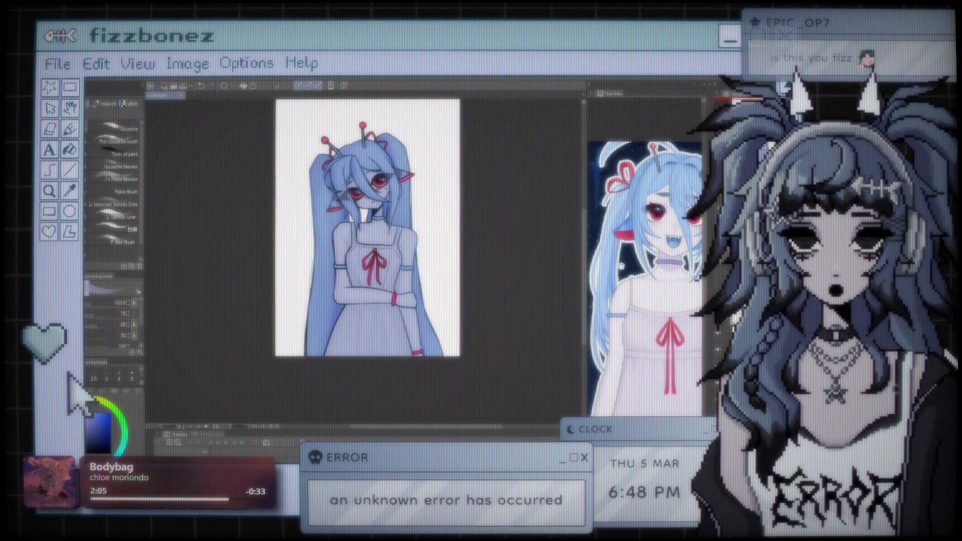
scroll(371, 244, up, 3)
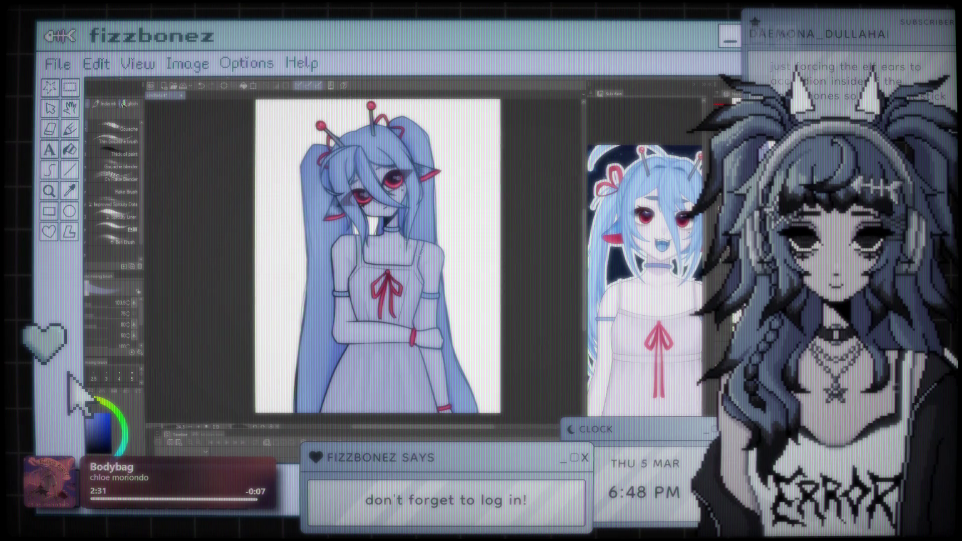
scroll(377, 256, up, 2)
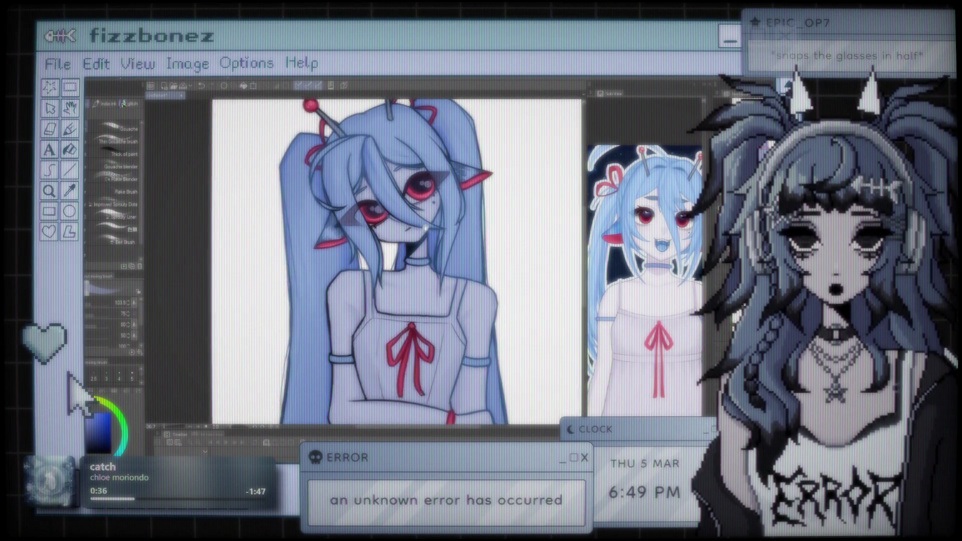
scroll(391, 131, up, 3)
scroll(387, 255, down, 3)
scroll(387, 255, up, 2)
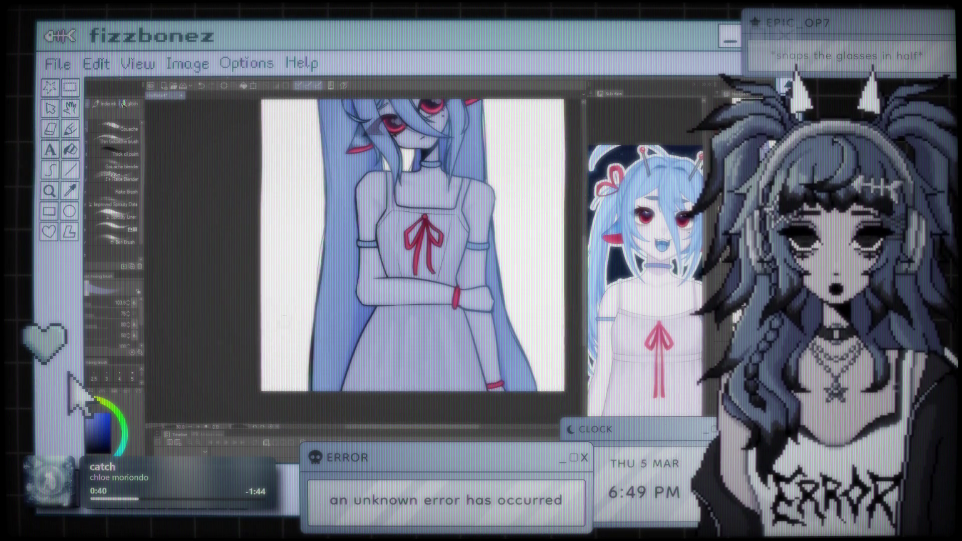
key(e)
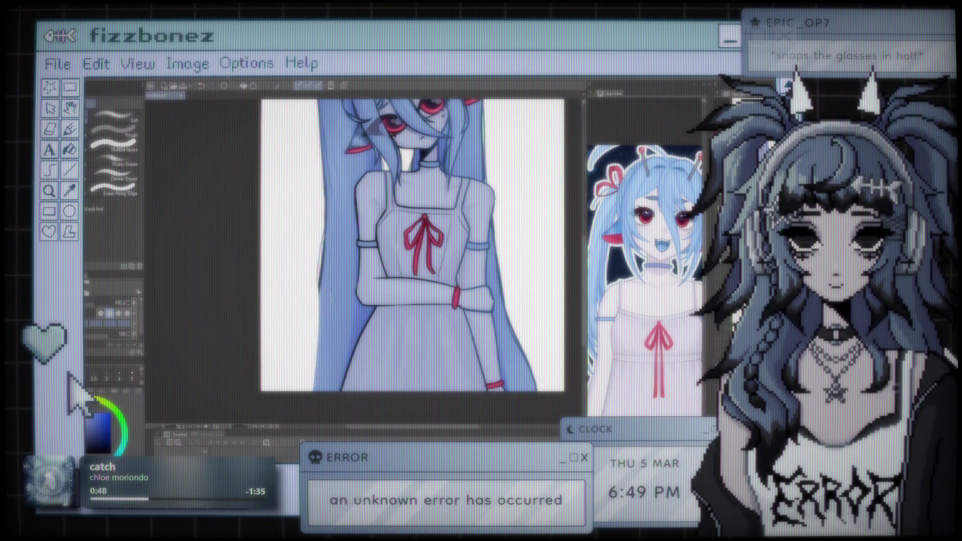
- Erase to lighten the hair strand's right edge, undoing the left-edge attempt
drag(316, 263, 323, 328)
key(ctrl+z)
mouse_move(513, 271)
mouse_down()
mouse_move(521, 306)
mouse_move(494, 371)
mouse_up()
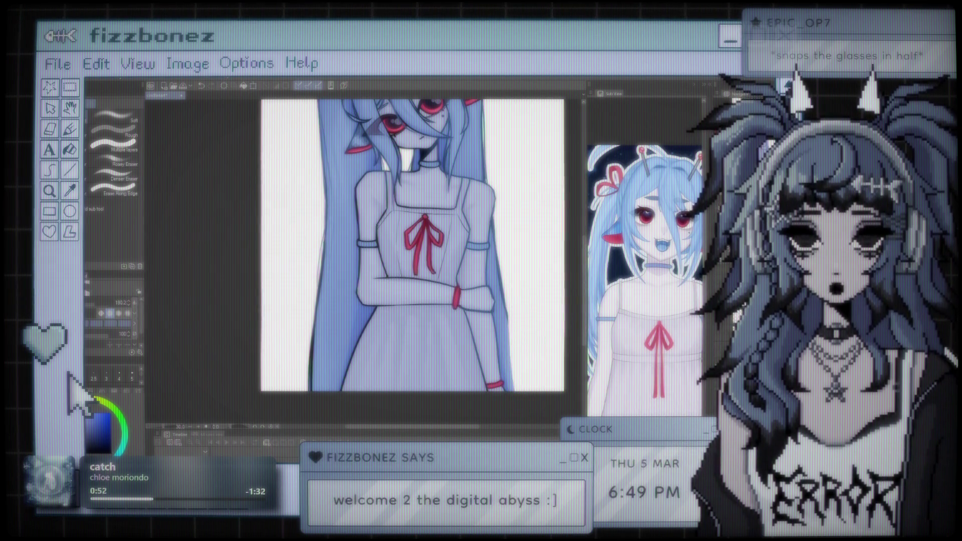
scroll(494, 370, down, 2)
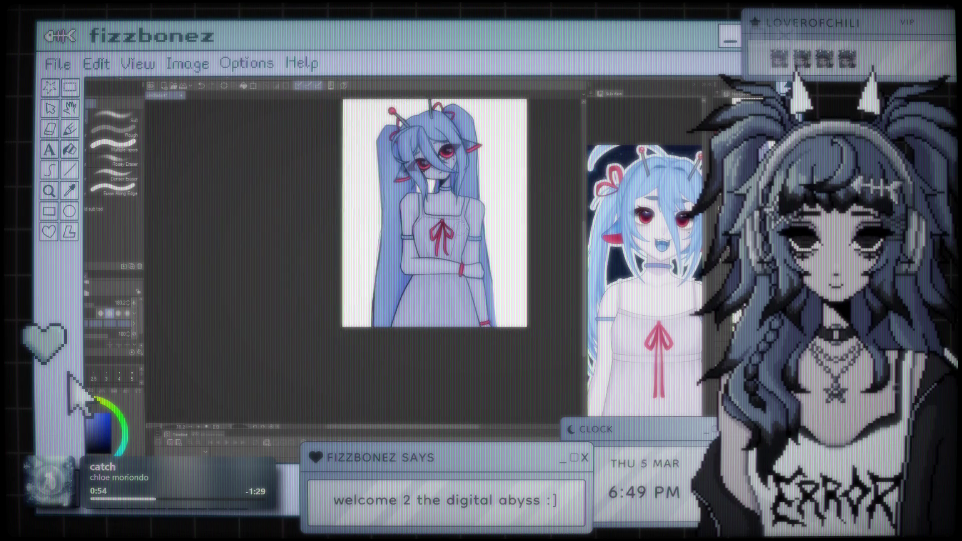
scroll(401, 274, up, 2)
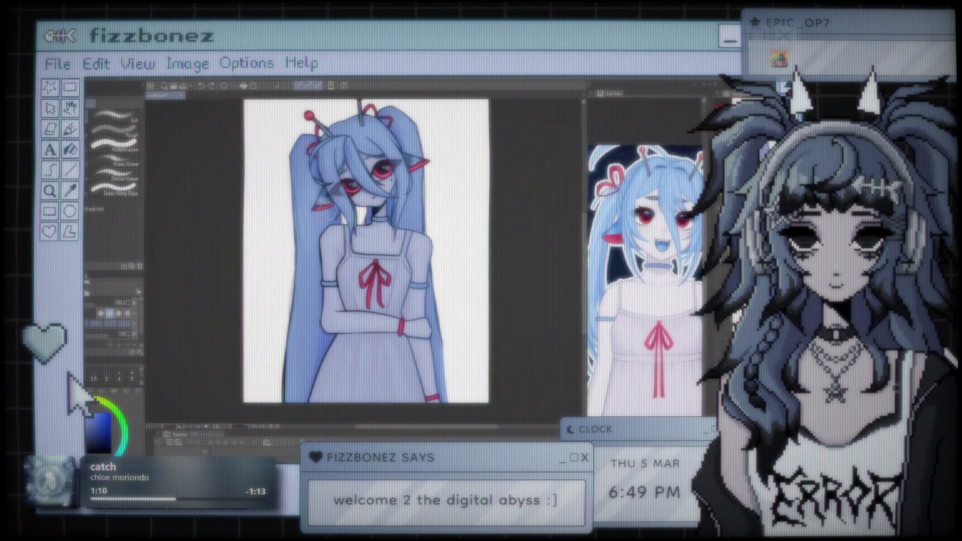
scroll(329, 216, up, 3)
scroll(327, 211, up, 2)
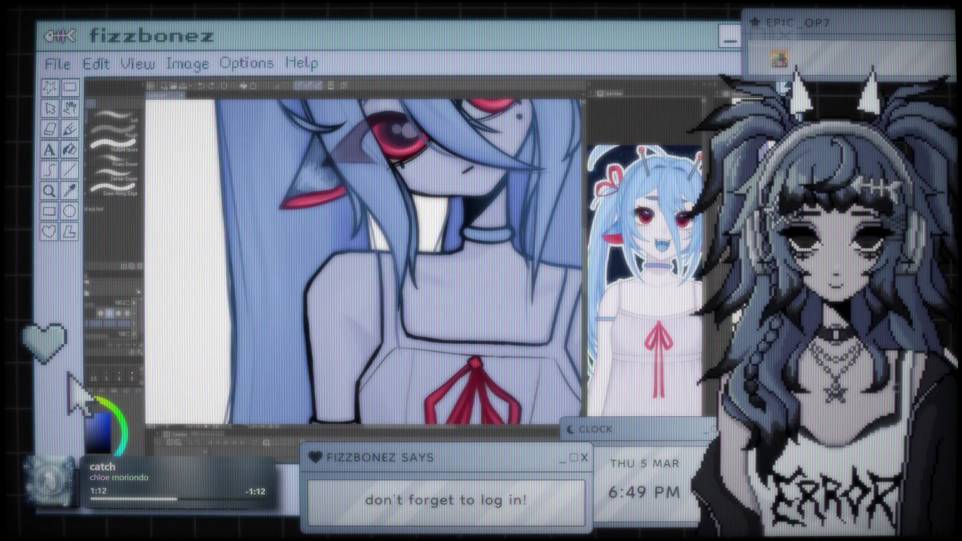
- Switch to the brush and frame the view on the neck and torso
key(b)
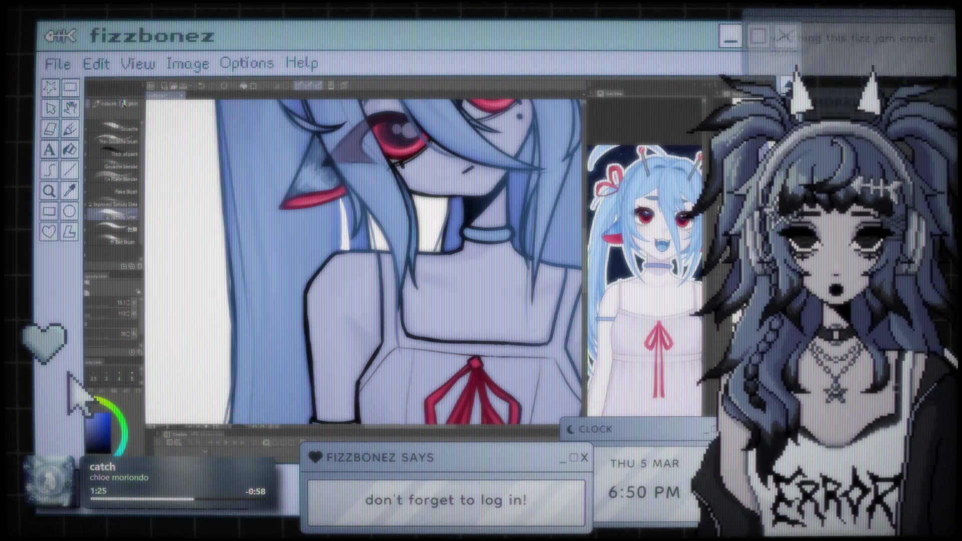
key(ctrl+0)
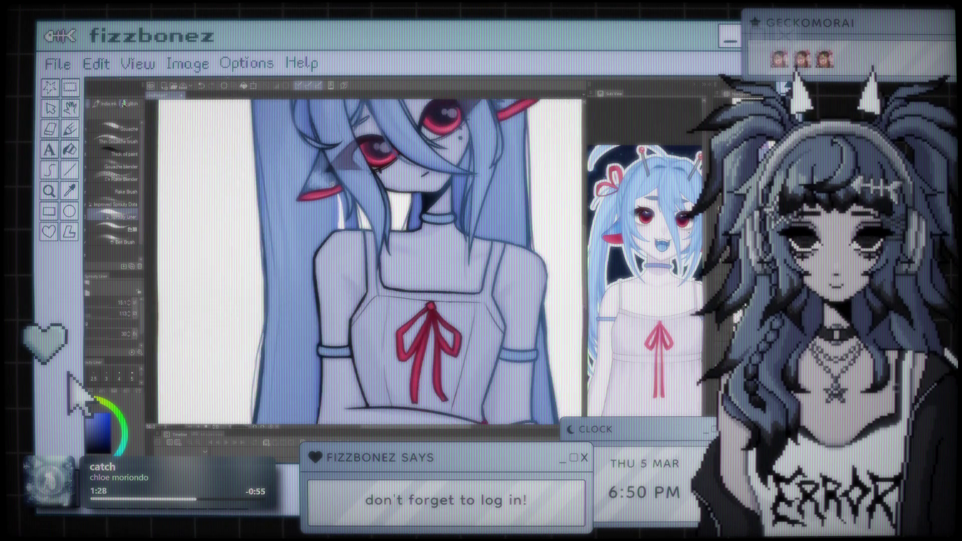
scroll(376, 256, up, 5)
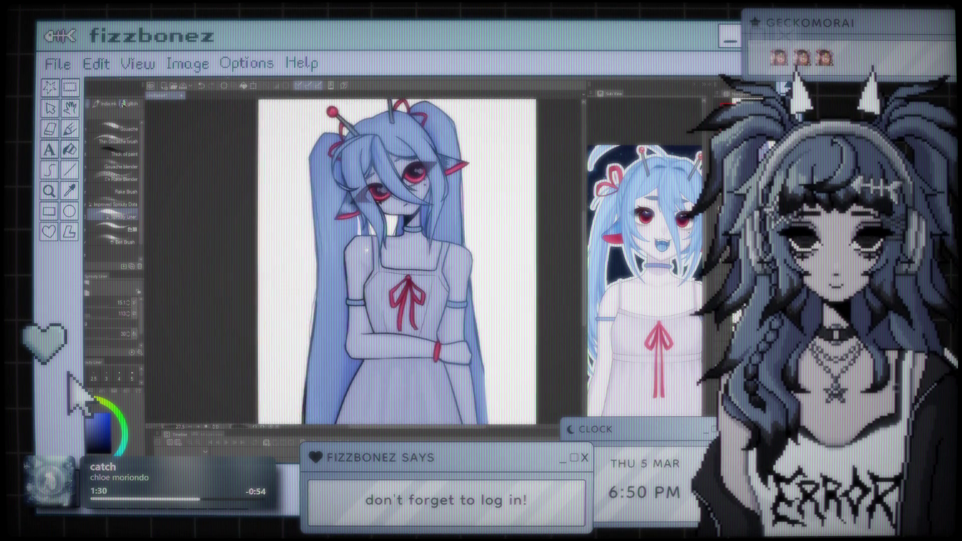
scroll(376, 255, down, 5)
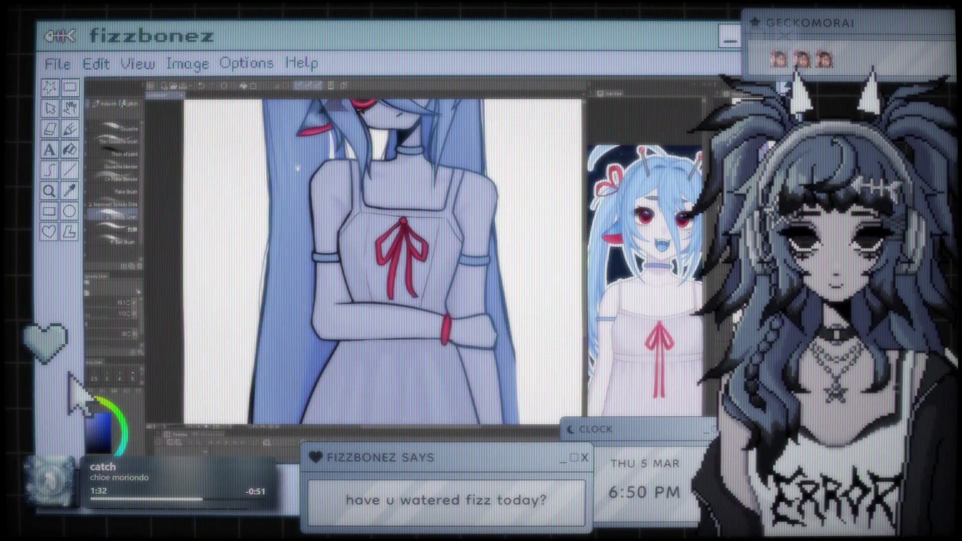
scroll(371, 260, up, 5)
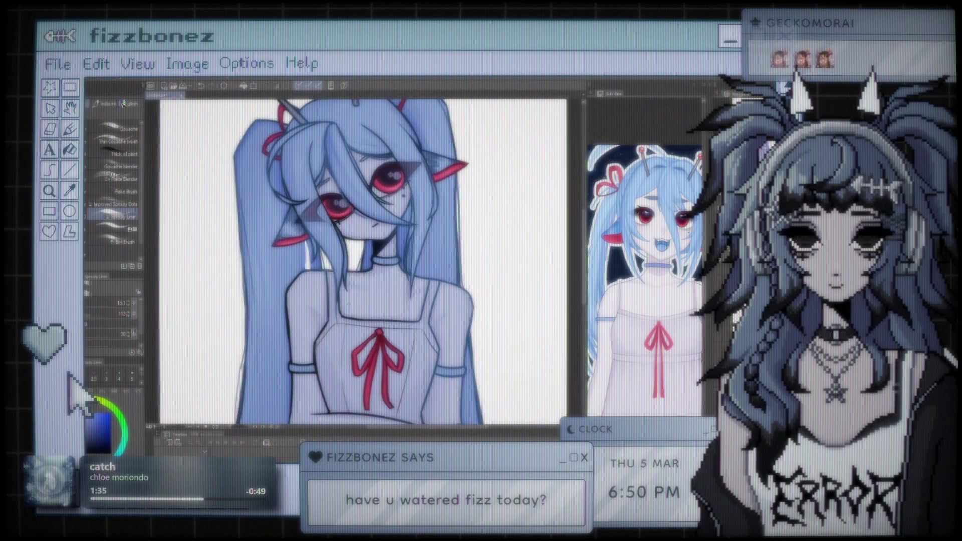
scroll(354, 302, up, 3)
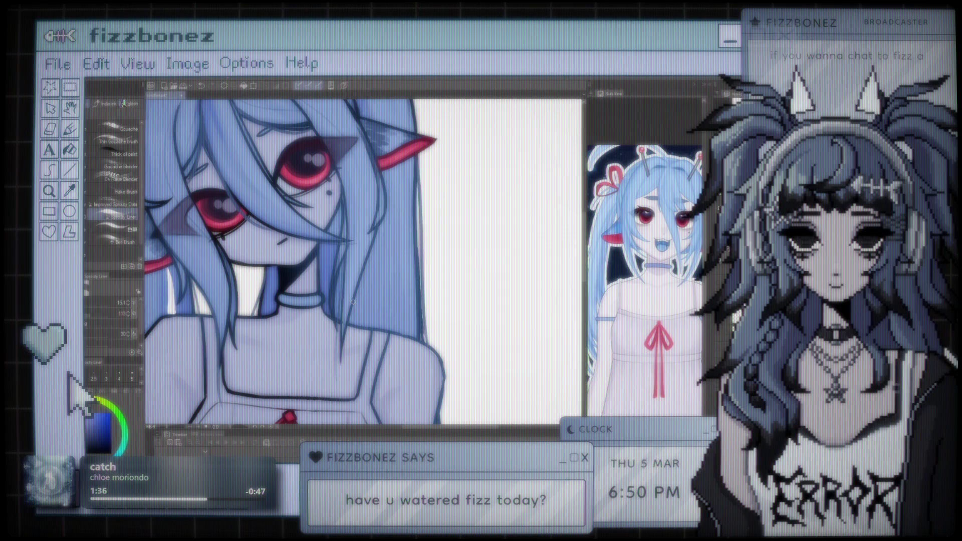
drag(301, 283, 399, 191)
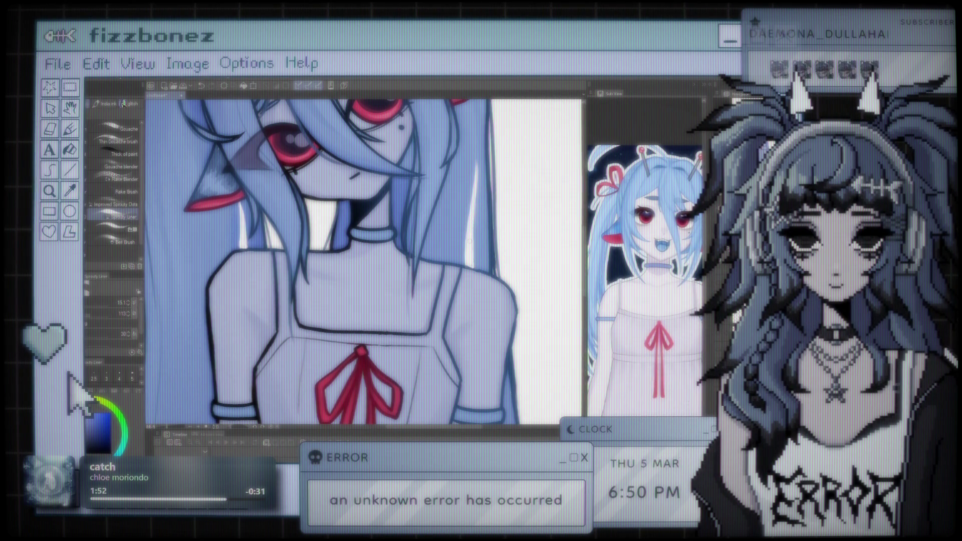
- Zoom in and out to frame the face, shoulders and upper body
key(ctrl+minus)
key(ctrl+minus)
key(ctrl+minus)
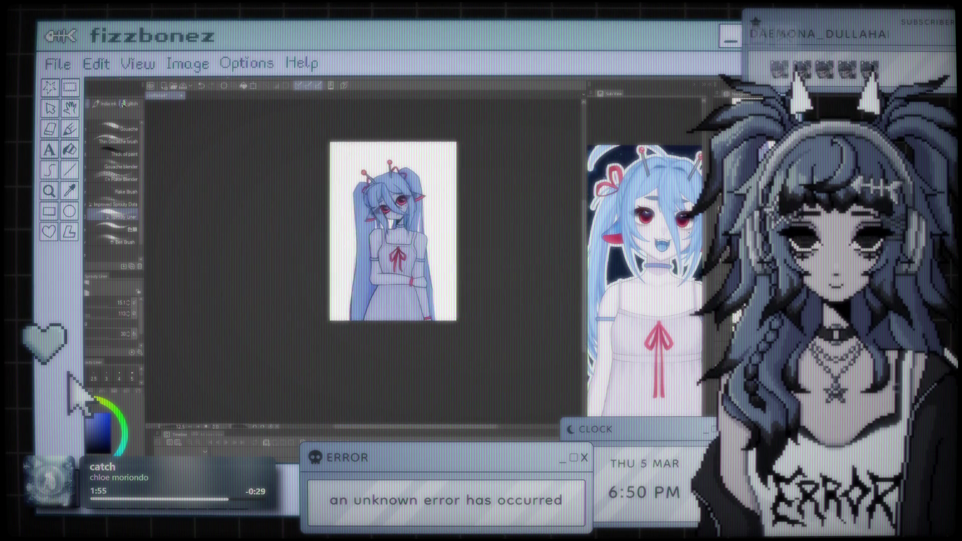
key(ctrl+plus)
key(ctrl+plus)
key(ctrl+plus)
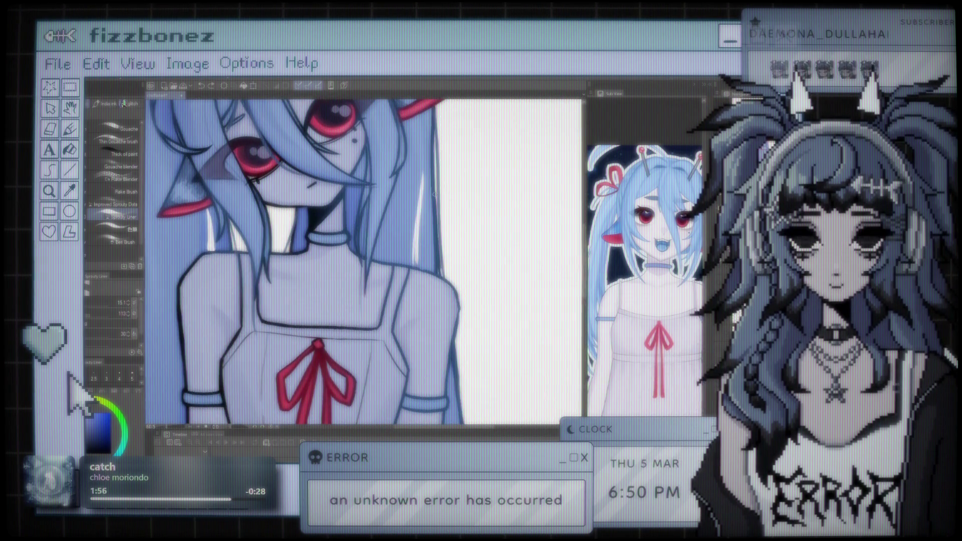
key(ctrl+minus)
key(ctrl+minus)
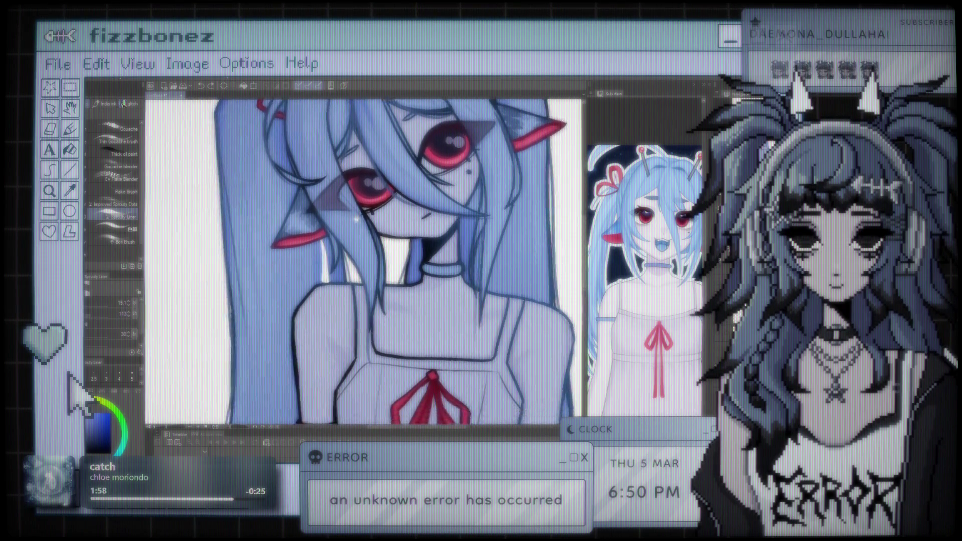
key(ctrl+plus)
key(ctrl+plus)
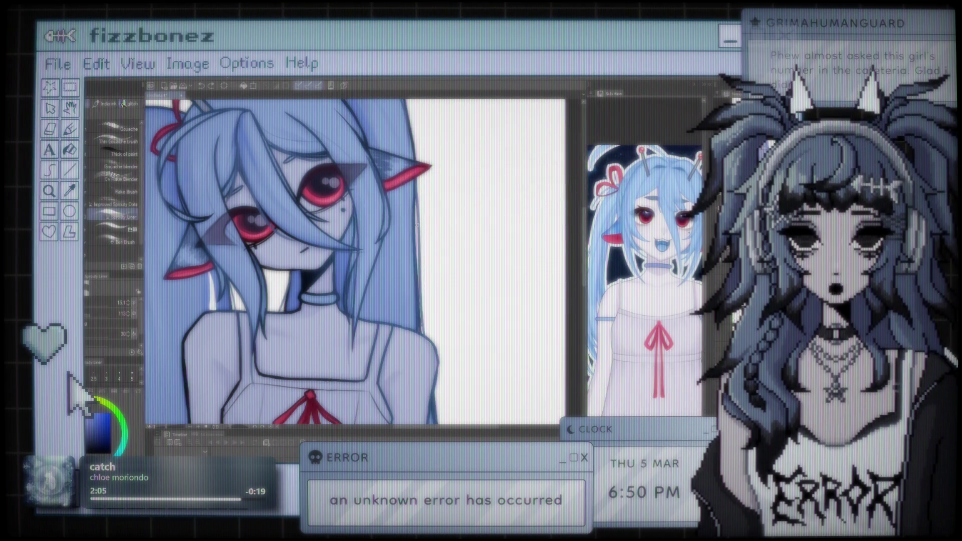
key(ctrl+plus)
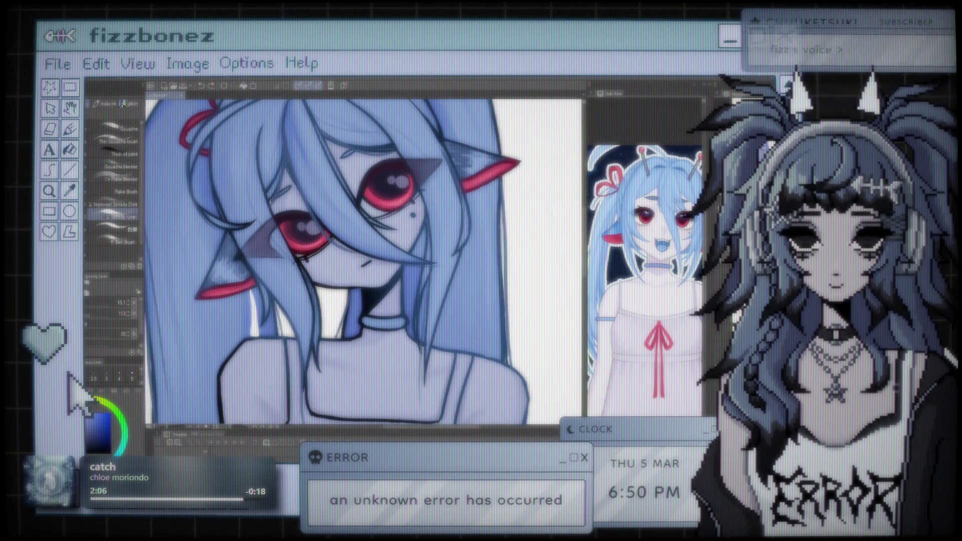
drag(301, 261, 491, 215)
key(ctrl+minus)
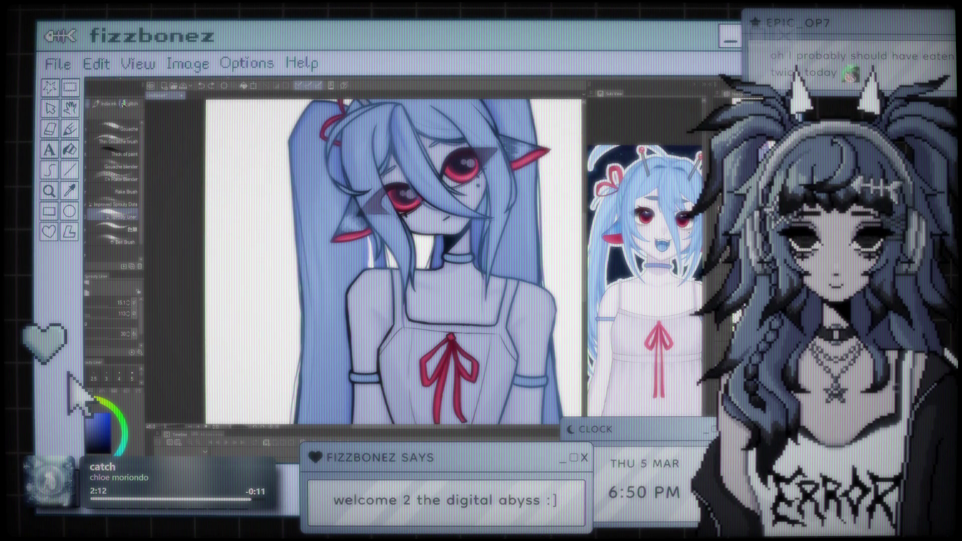
scroll(394, 260, down, 5)
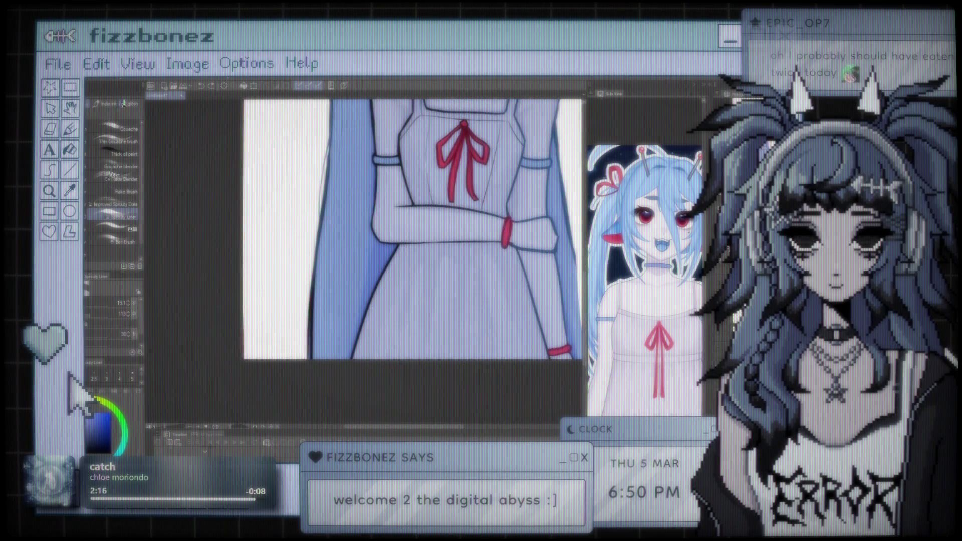
scroll(396, 255, down, 2)
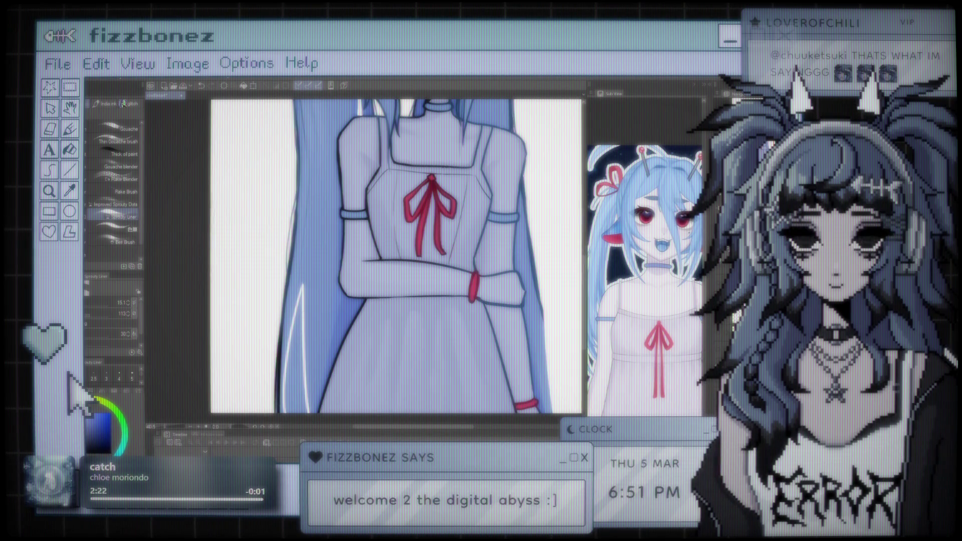
- Enlarge the brush to about size 40
key(bracketright)
key(bracketright)
key(bracketright)
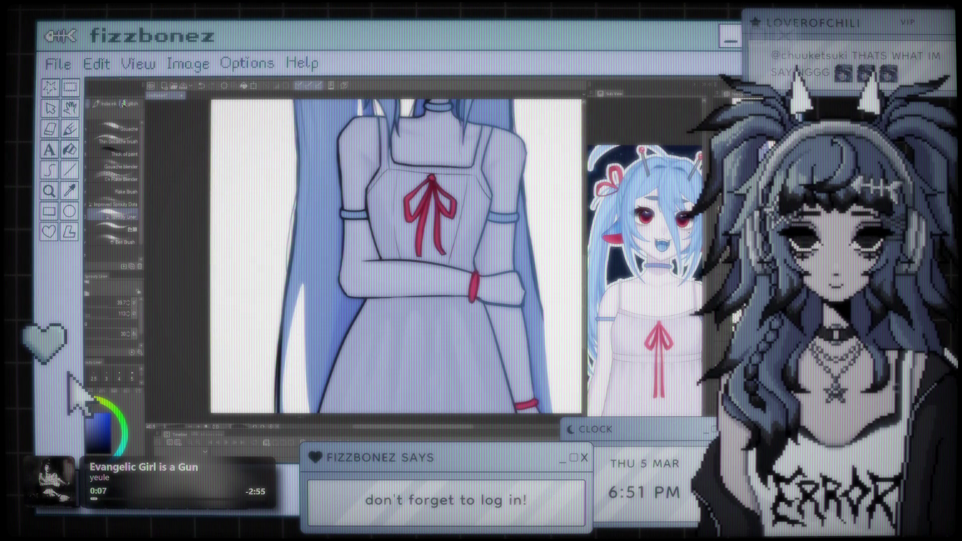
scroll(391, 250, down, 5)
scroll(391, 250, up, 3)
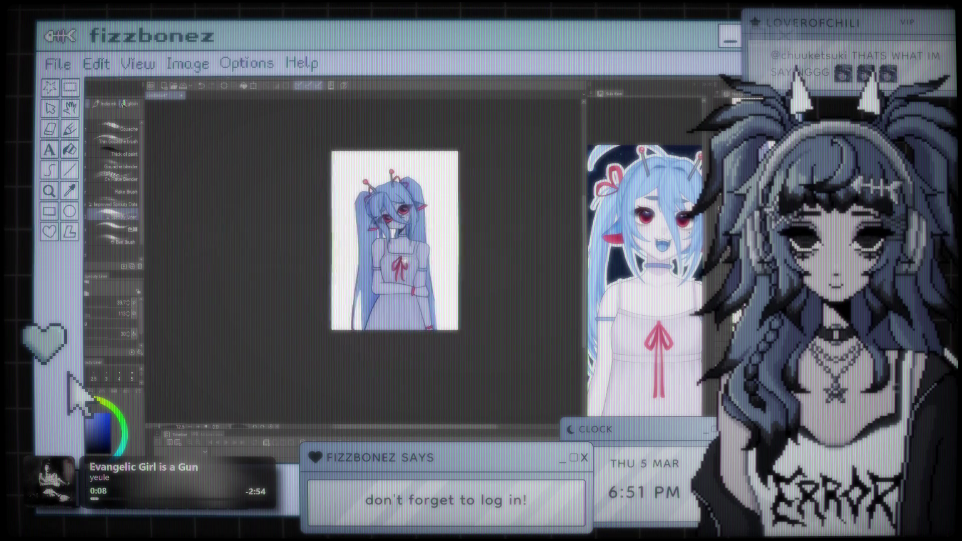
scroll(398, 250, up, 1)
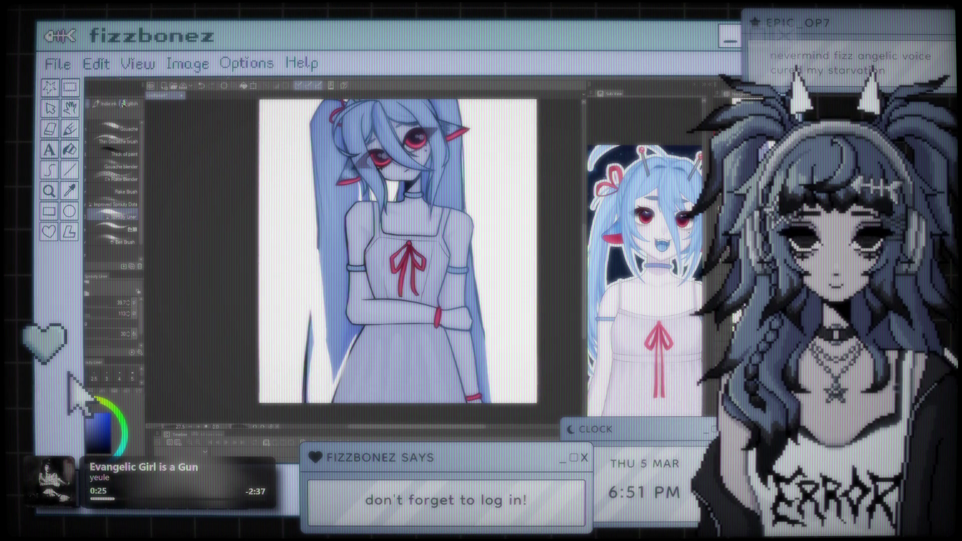
- Erase the stray dark stroke at the lower left
key(e)
drag(306, 398, 306, 350)
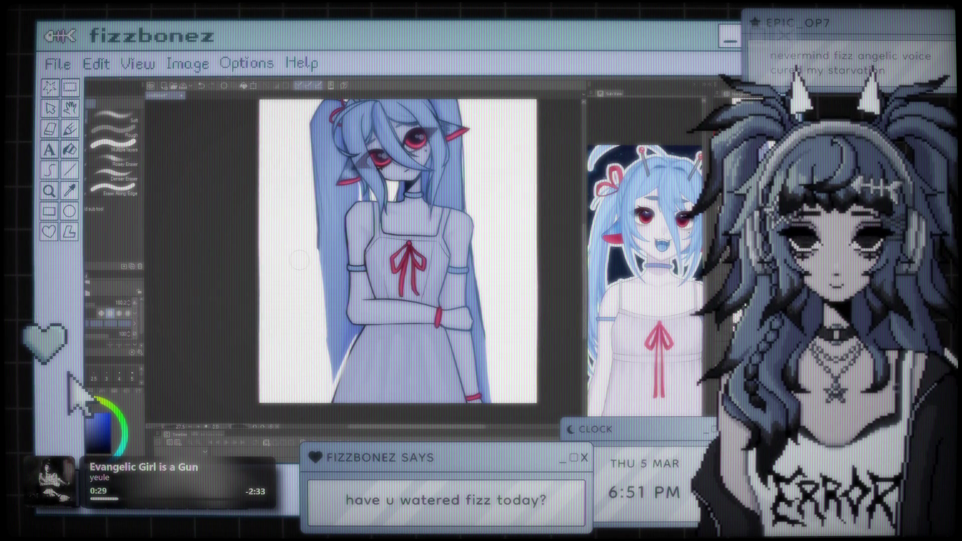
scroll(299, 260, down, 3)
scroll(441, 300, up, 4)
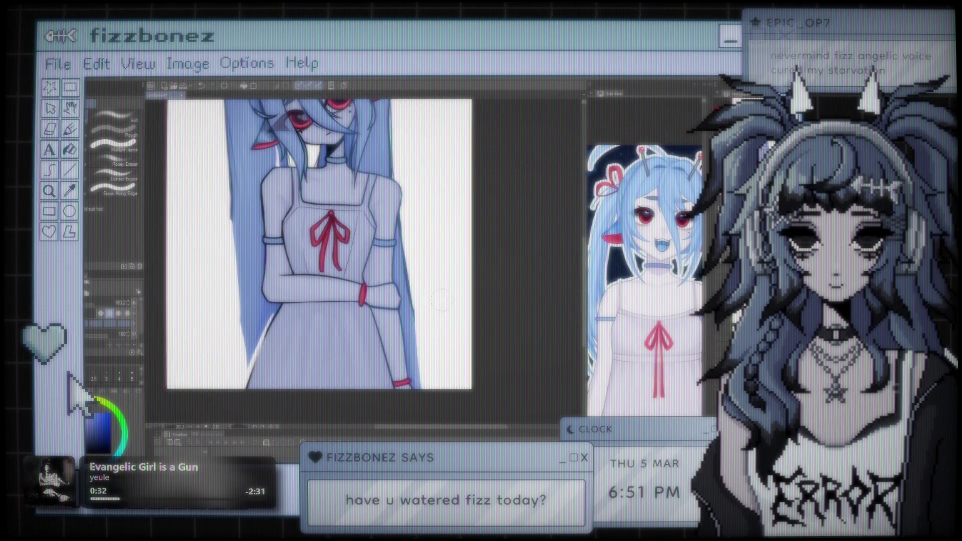
scroll(399, 346, up, 2)
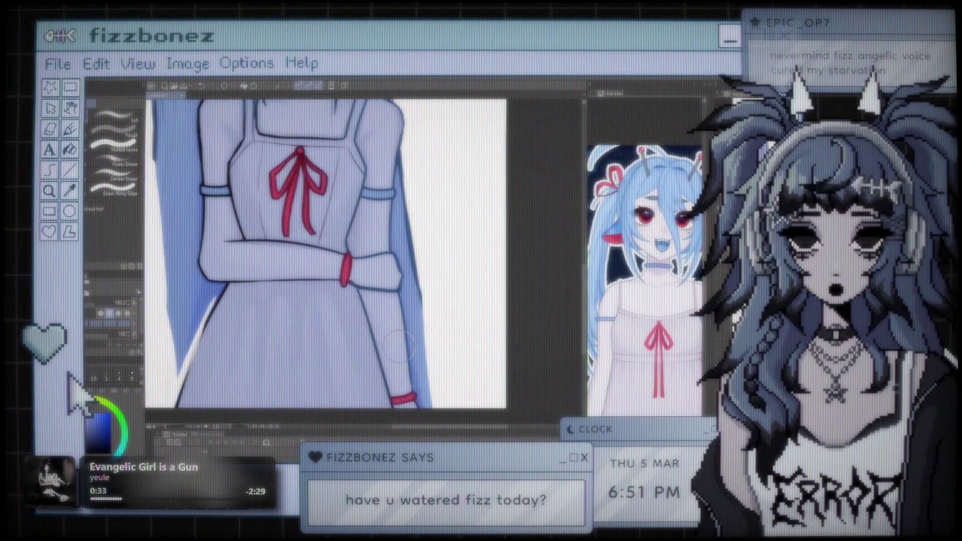
scroll(289, 271, up, 2)
- Paint white along the forearm's right edge, then refill part with blue at size 20
drag(288, 270, 281, 250)
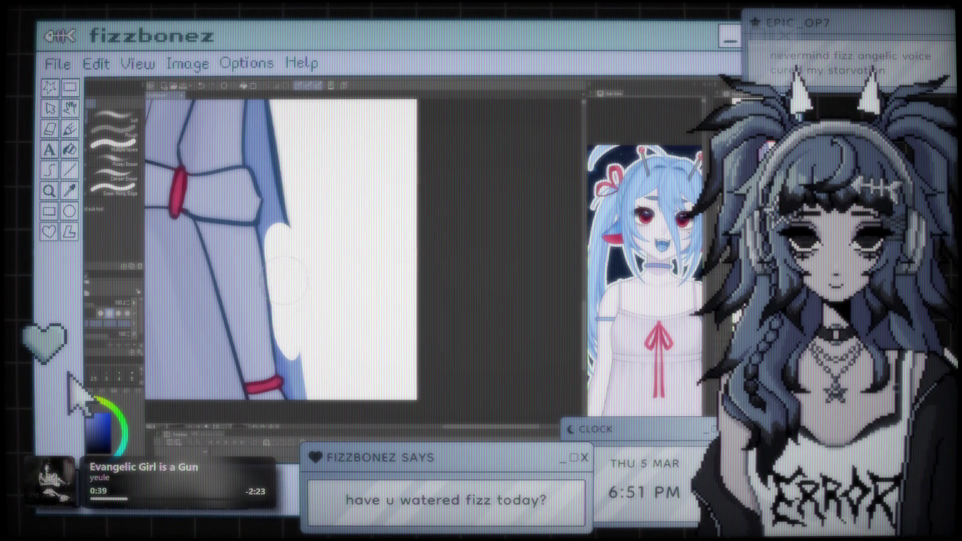
drag(286, 341, 291, 373)
click(106, 300)
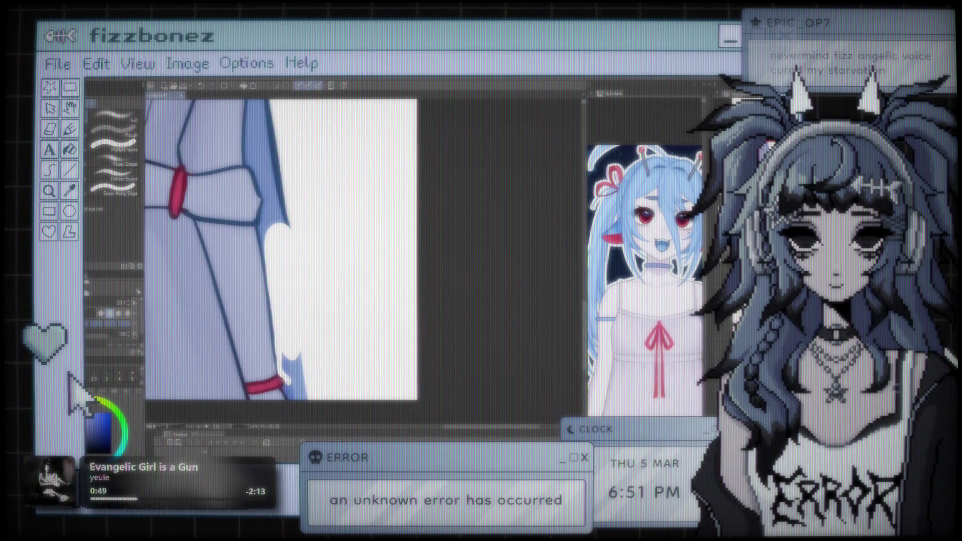
drag(294, 402, 288, 359)
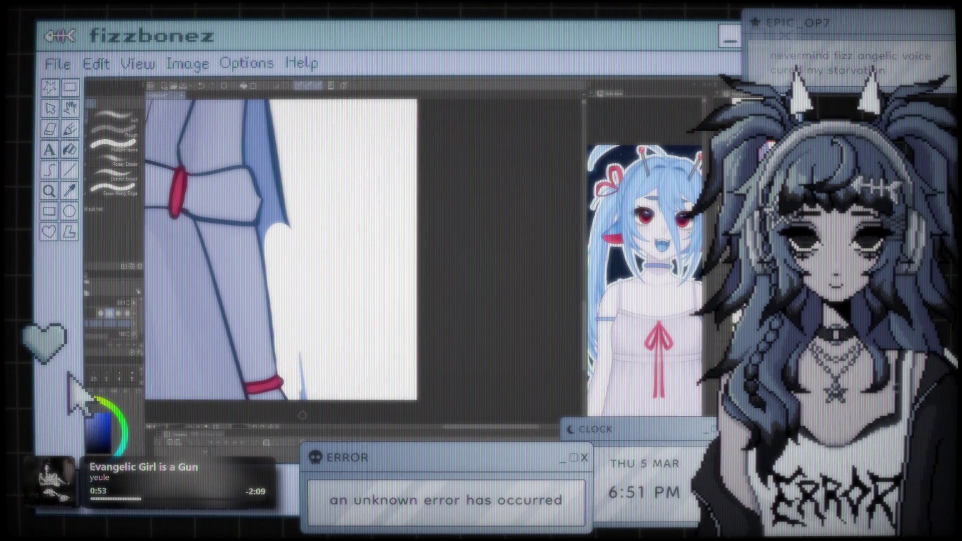
drag(344, 250, 462, 304)
scroll(461, 305, down, 5)
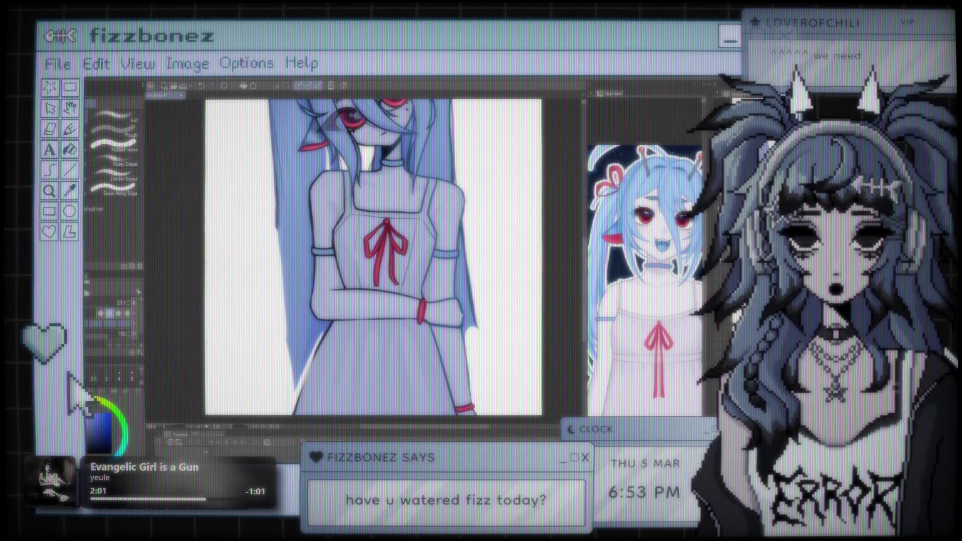
- Zoom out and in, then pan to bring the dress, arms and red wristband close
scroll(374, 251, down, 4)
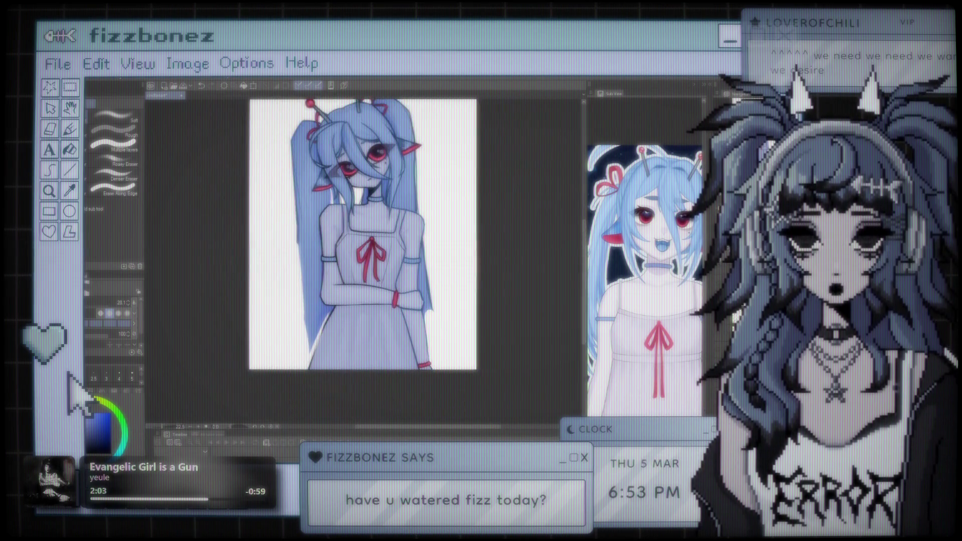
scroll(425, 232, up, 6)
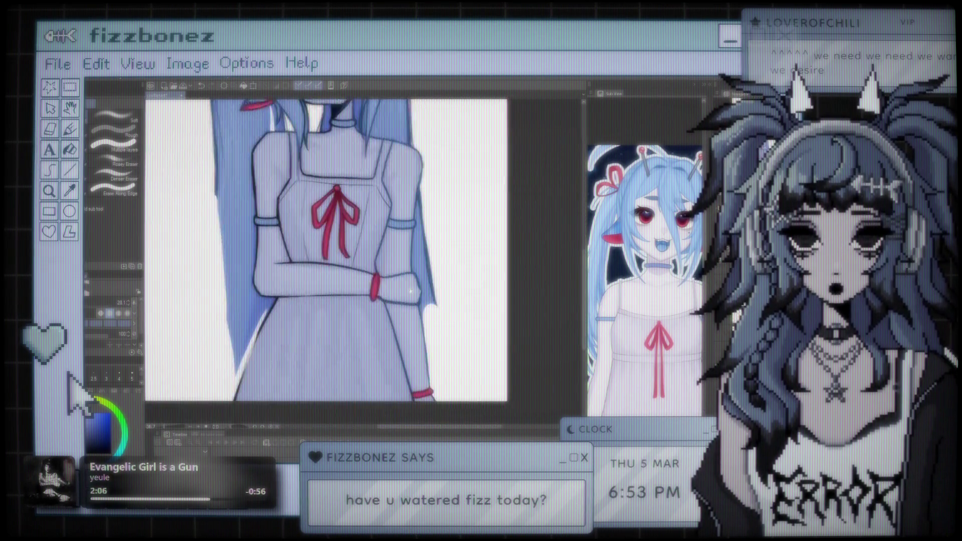
scroll(426, 232, down, 5)
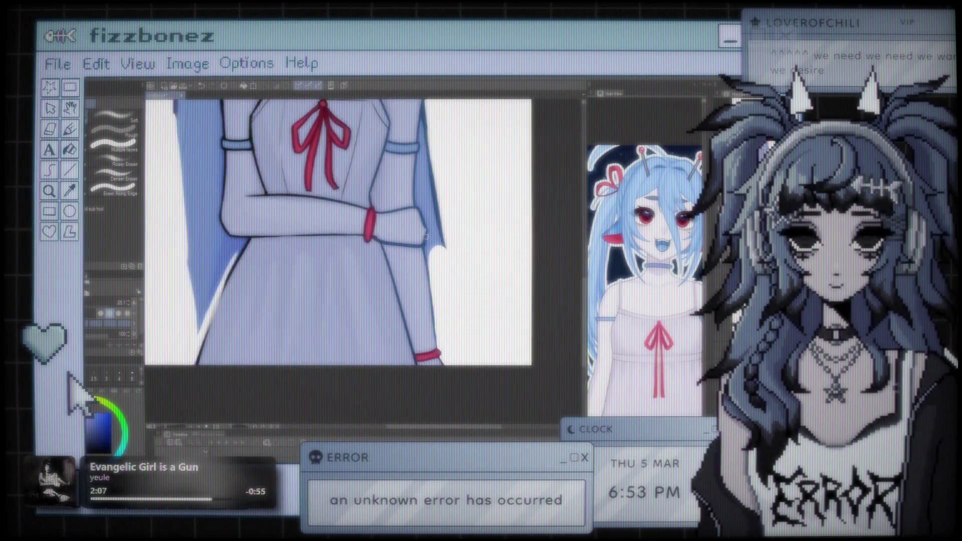
scroll(484, 244, up, 3)
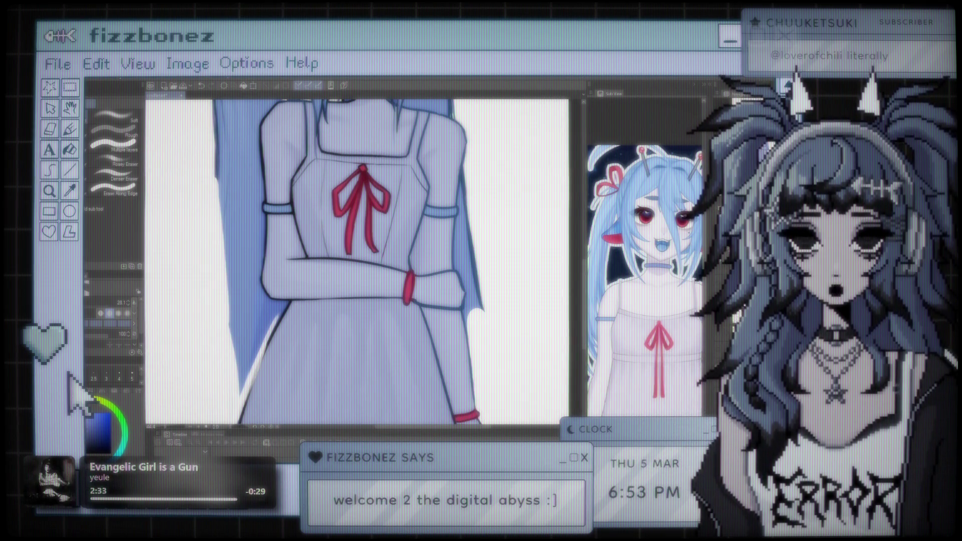
scroll(357, 261, down, 4)
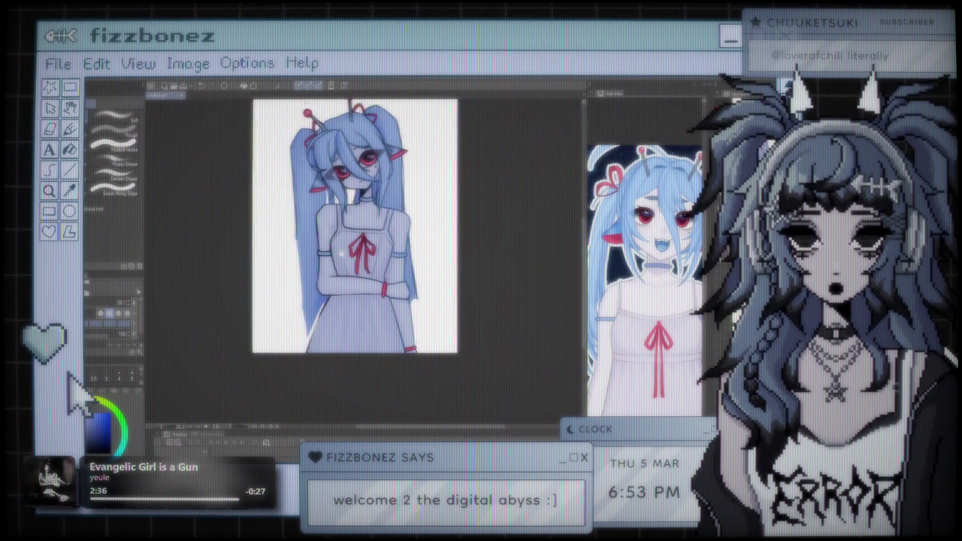
scroll(357, 261, up, 3)
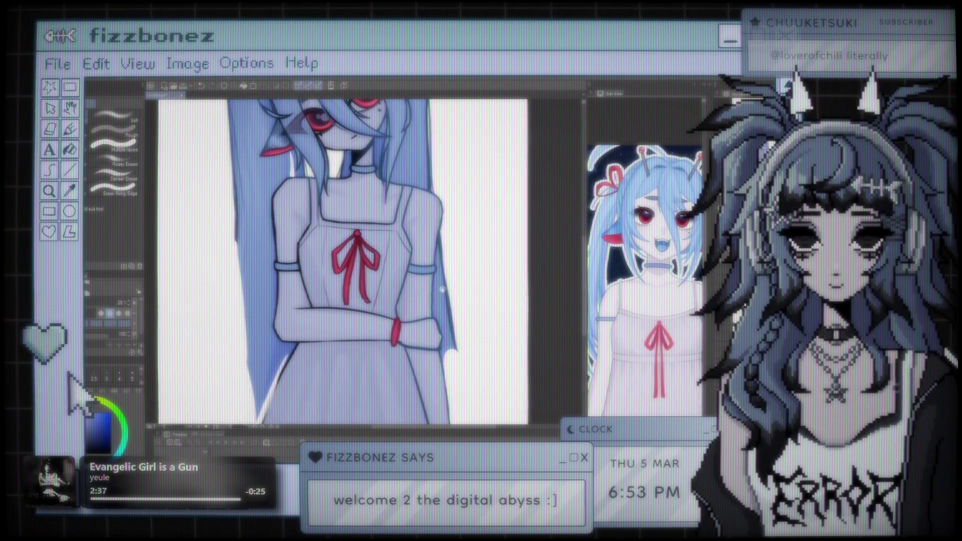
drag(357, 261, 252, 186)
scroll(345, 256, up, 5)
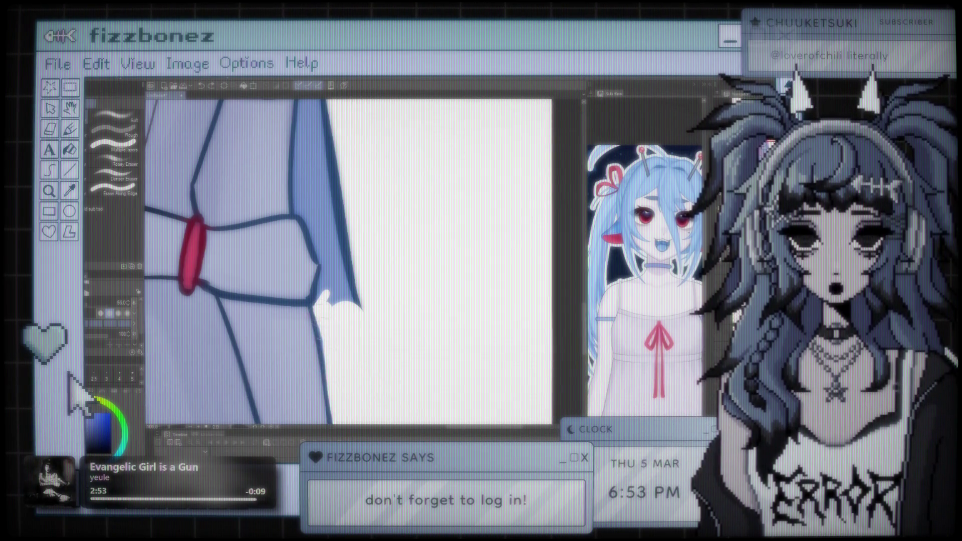
- Erase the bump and dark outline spike on the blue edge beside the wrist band, then zoom out
drag(352, 235, 332, 303)
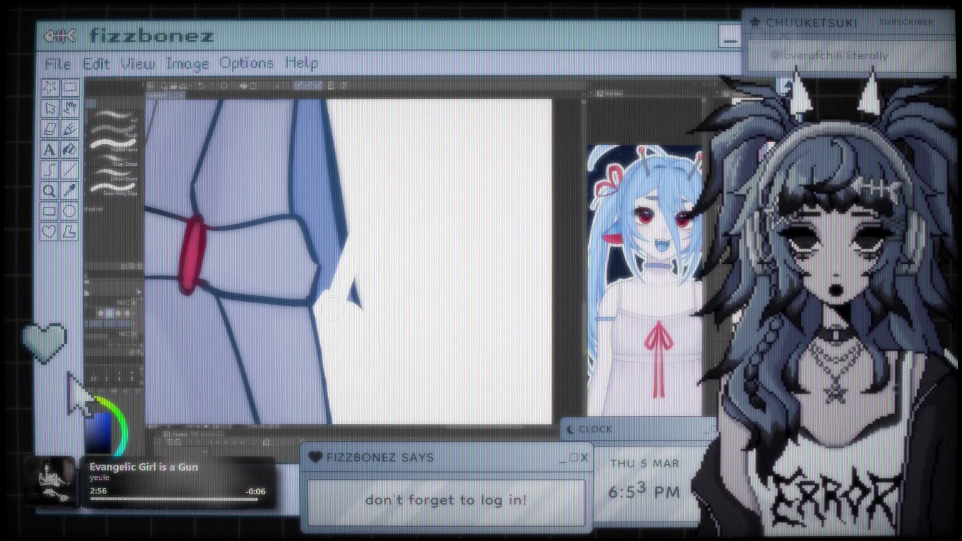
mouse_move(330, 257)
mouse_down()
mouse_move(326, 289)
mouse_move(350, 305)
mouse_up()
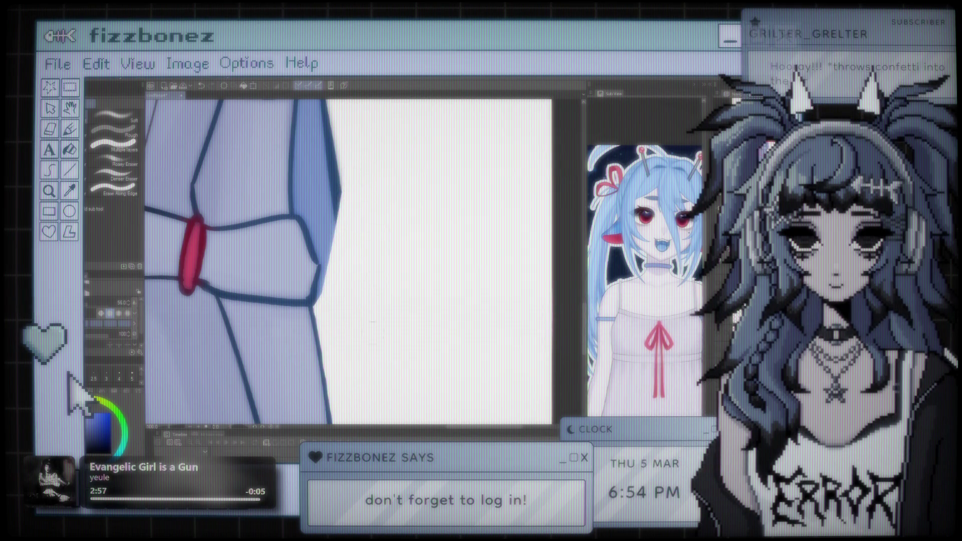
scroll(386, 298, down, 4)
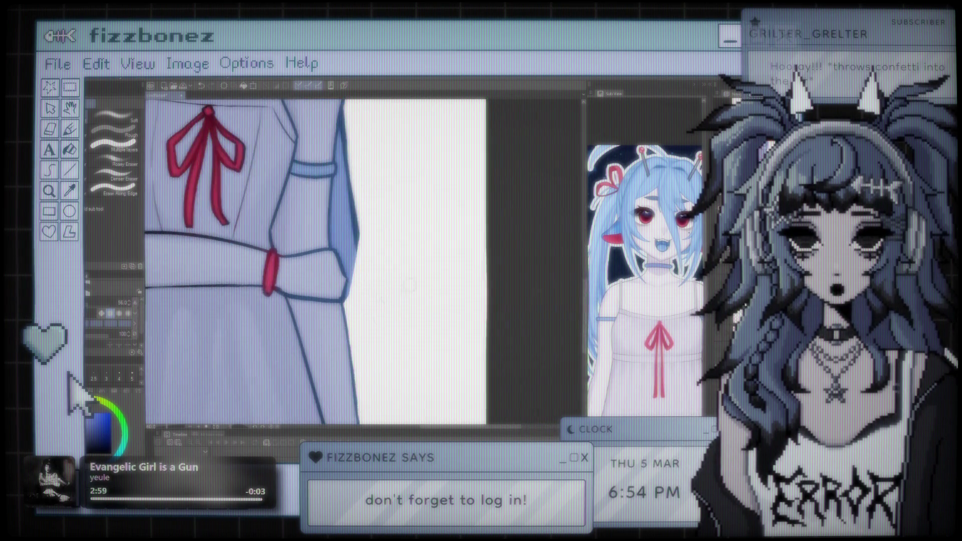
scroll(417, 294, down, 4)
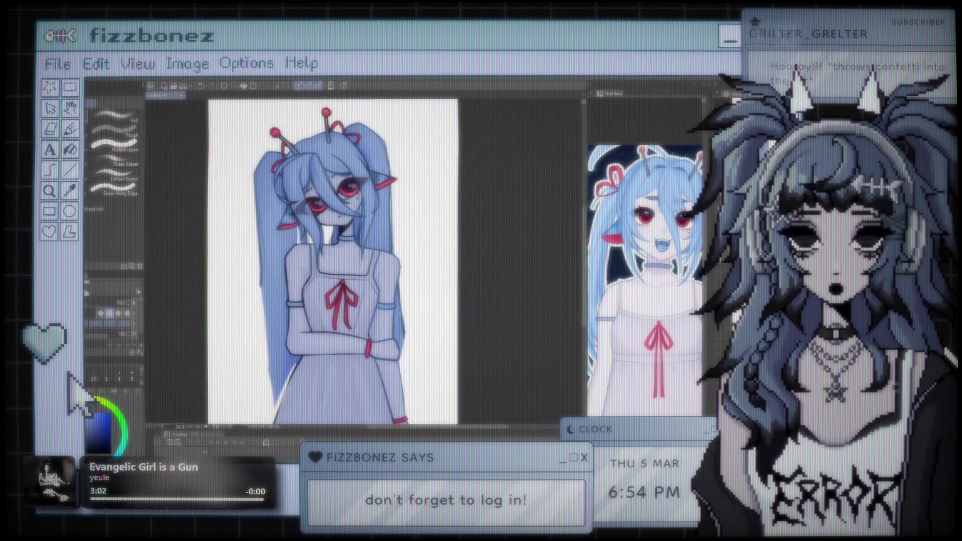
- Paint a light highlight stroke down the skirt's left edge, then pan to the sleeve and bow
scroll(345, 298, up, 5)
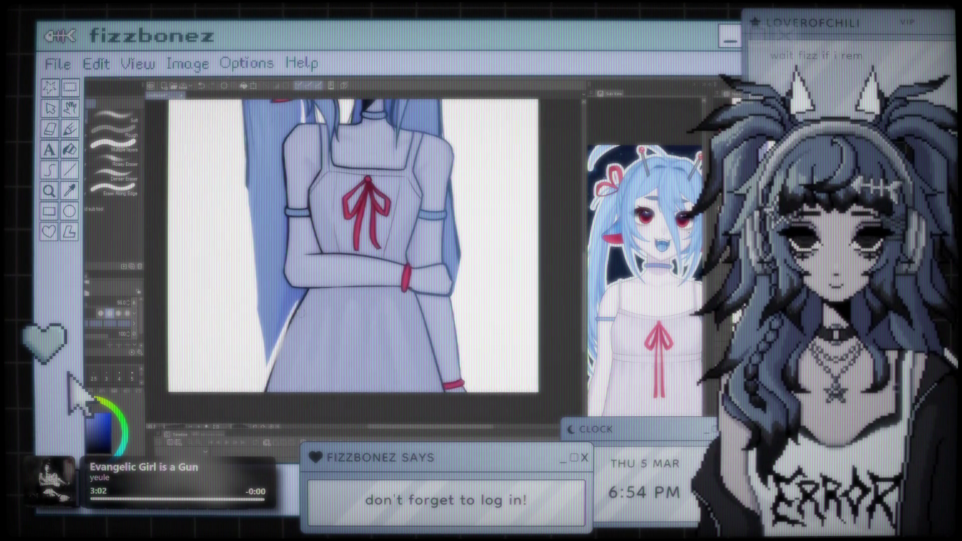
scroll(344, 288, up, 2)
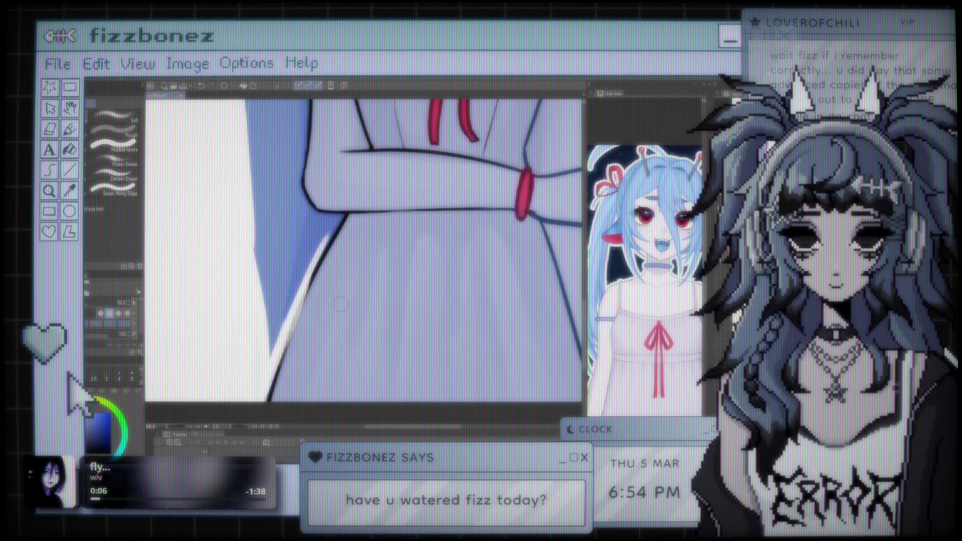
scroll(374, 276, down, 2)
scroll(374, 276, up, 2)
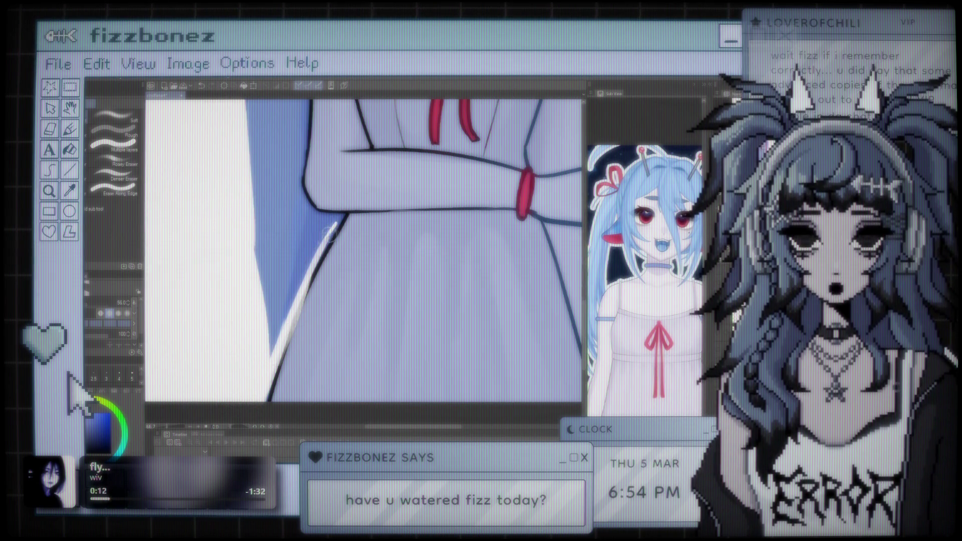
drag(332, 229, 281, 318)
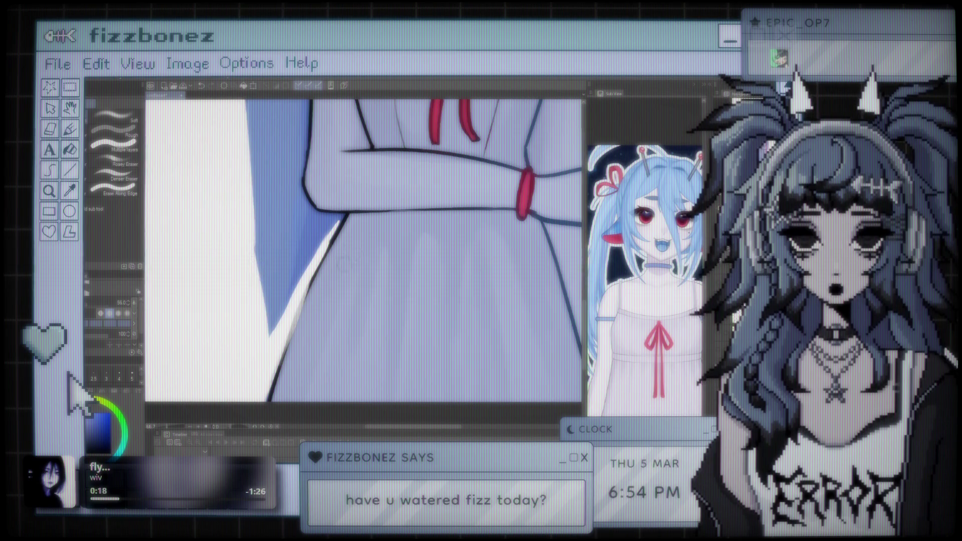
drag(470, 254, 303, 239)
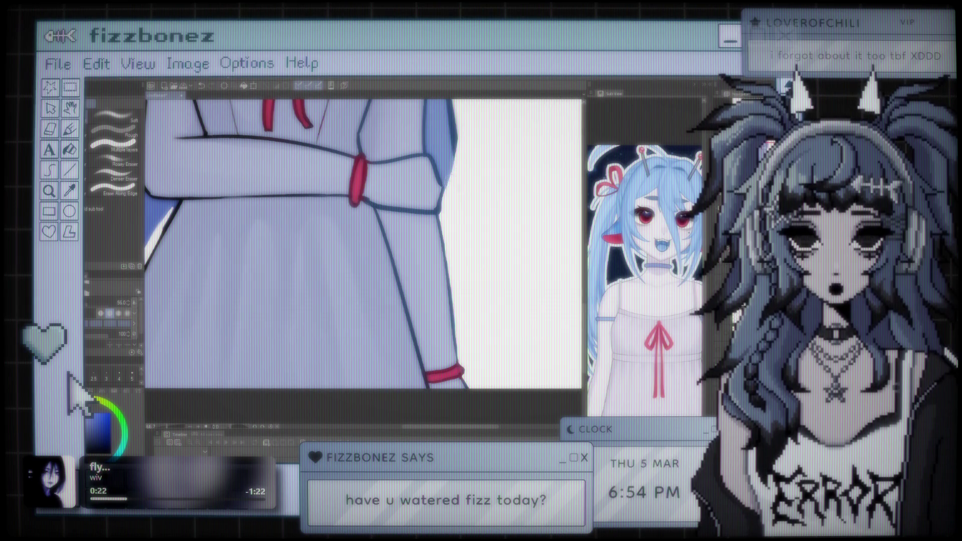
drag(441, 177, 468, 240)
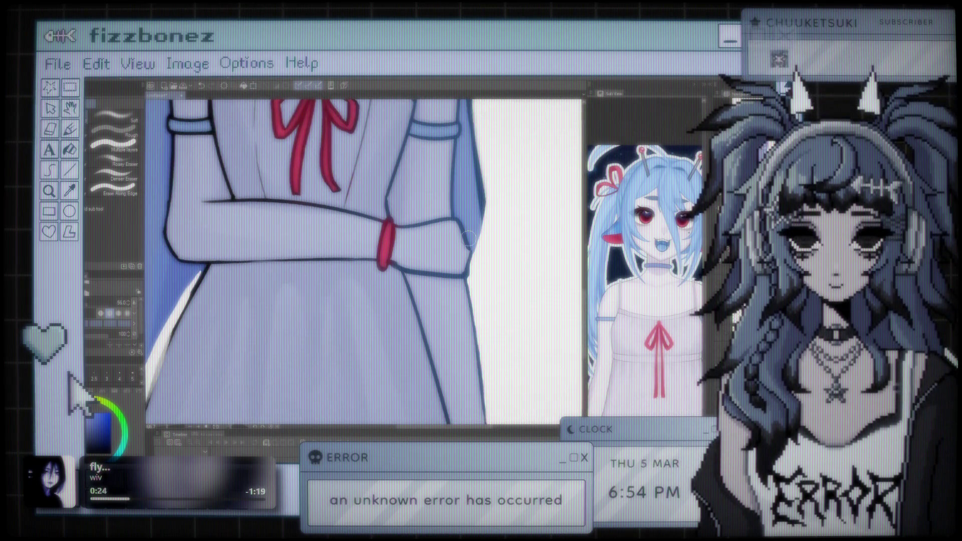
scroll(469, 240, down, 5)
scroll(355, 272, up, 2)
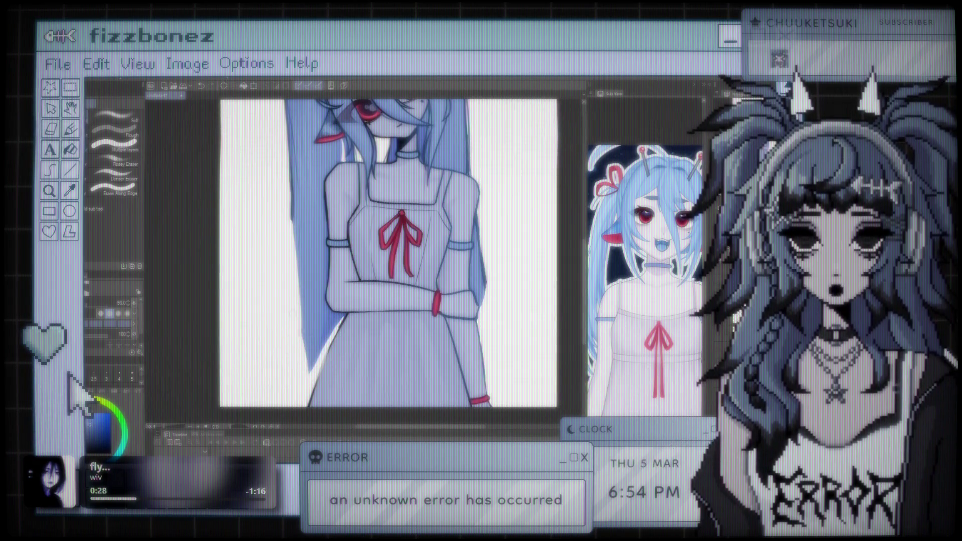
key(b)
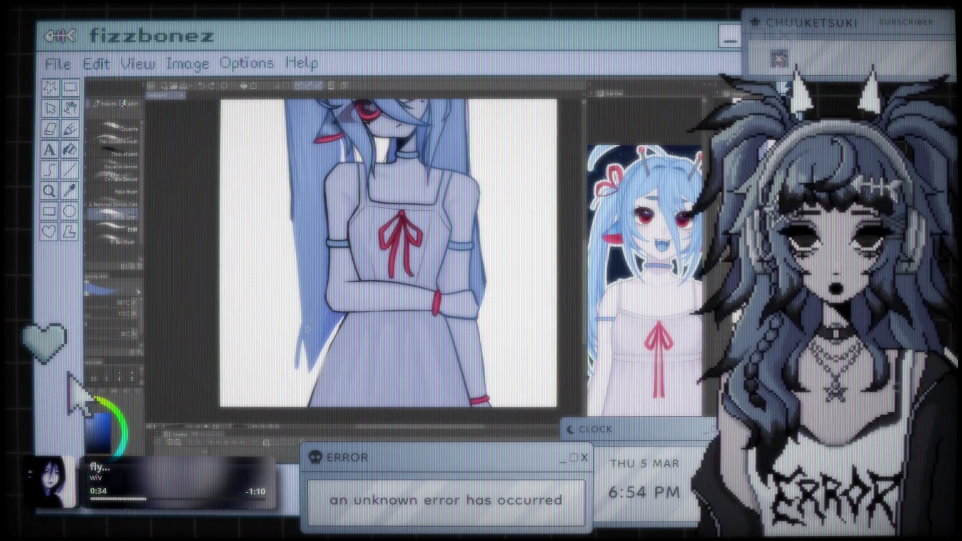
mouse_move(304, 326)
mouse_down()
mouse_move(273, 376)
mouse_move(271, 367)
mouse_move(280, 398)
mouse_up()
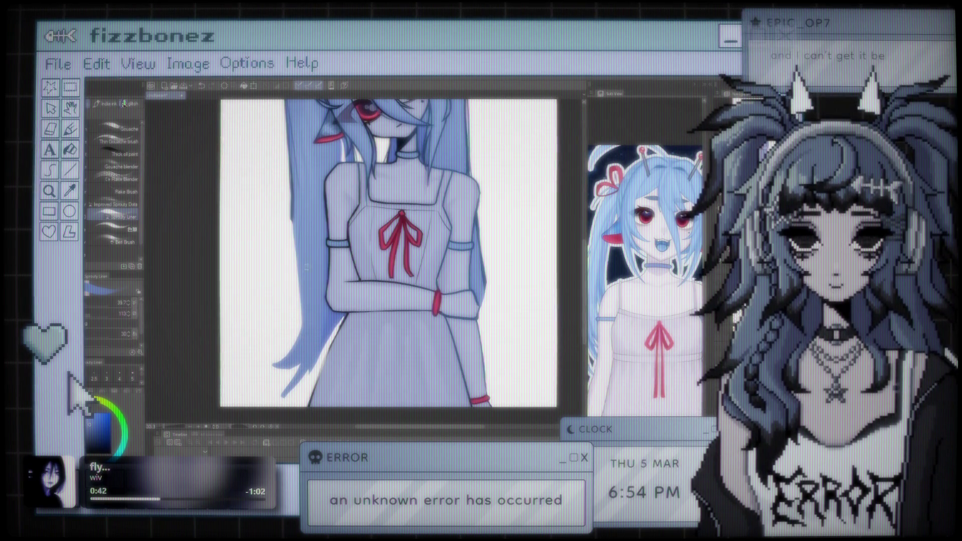
scroll(371, 250, down, 3)
scroll(371, 251, up, 4)
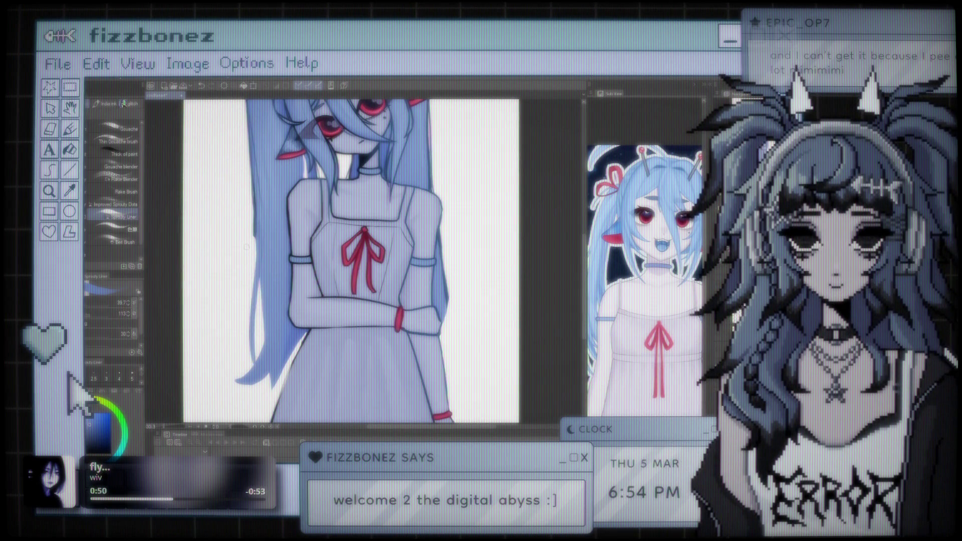
scroll(347, 250, down, 4)
scroll(346, 251, up, 3)
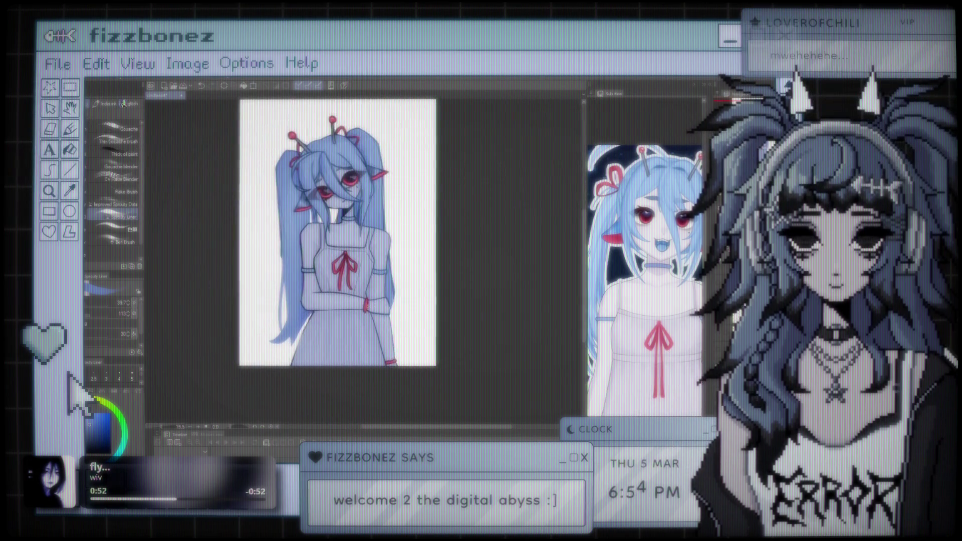
drag(339, 245, 369, 295)
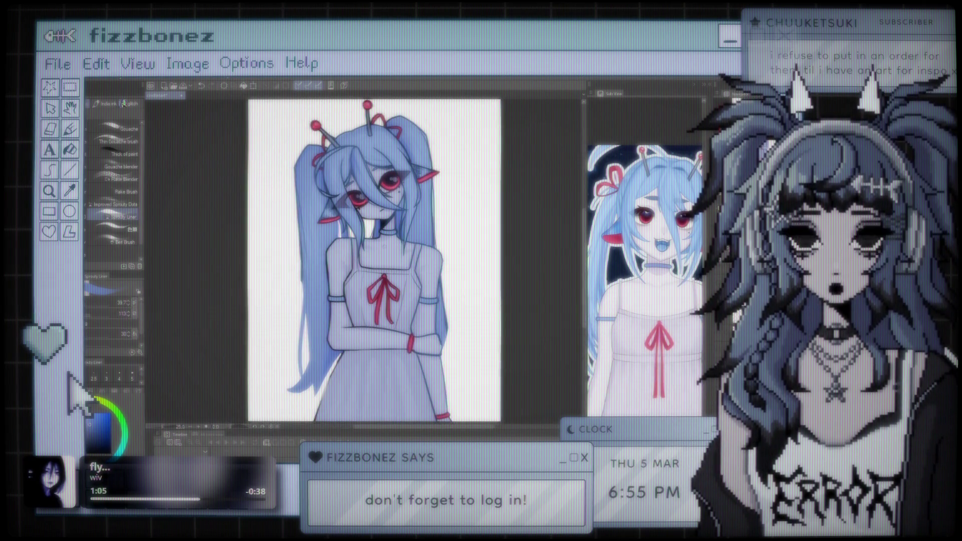
- Undo the last stroke on the lower-left hair strand tip
scroll(441, 280, up, 4)
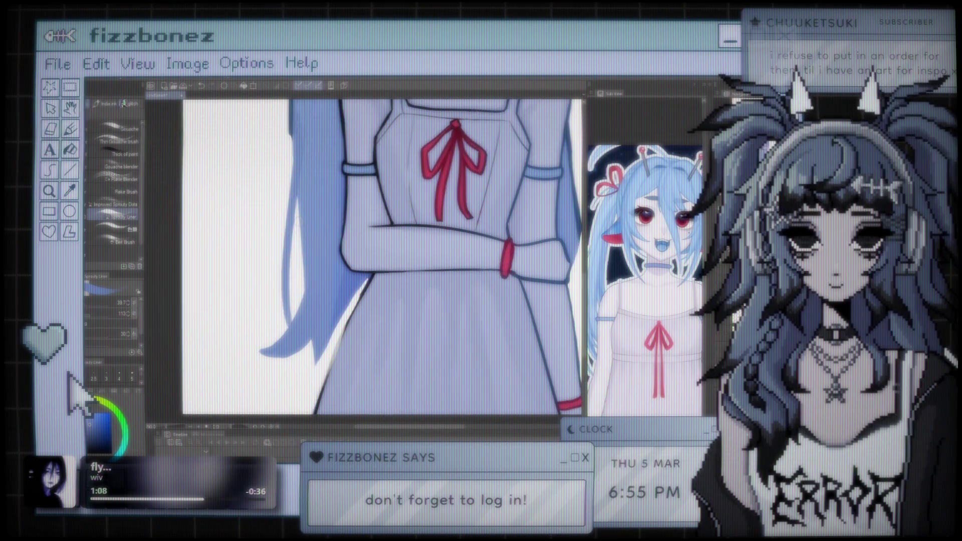
scroll(381, 261, up, 2)
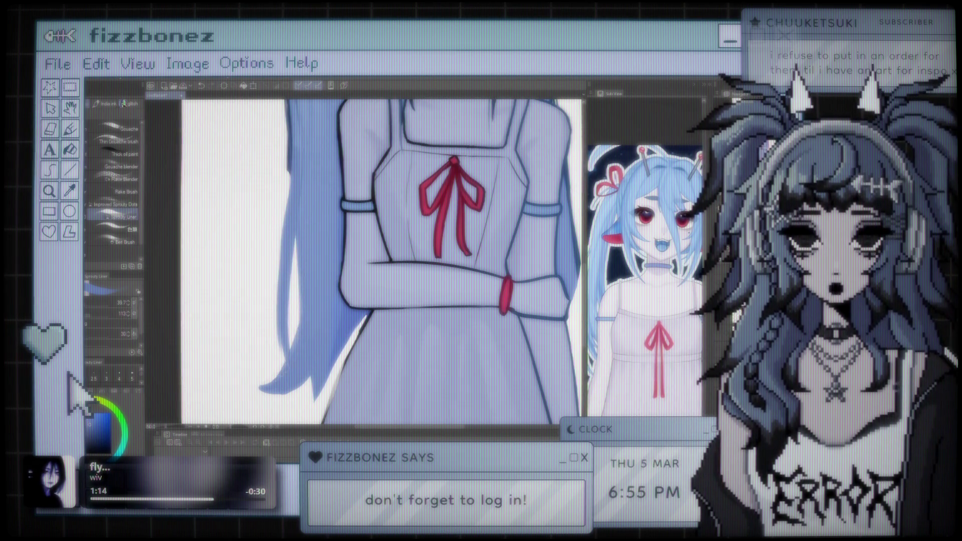
key(ctrl+z)
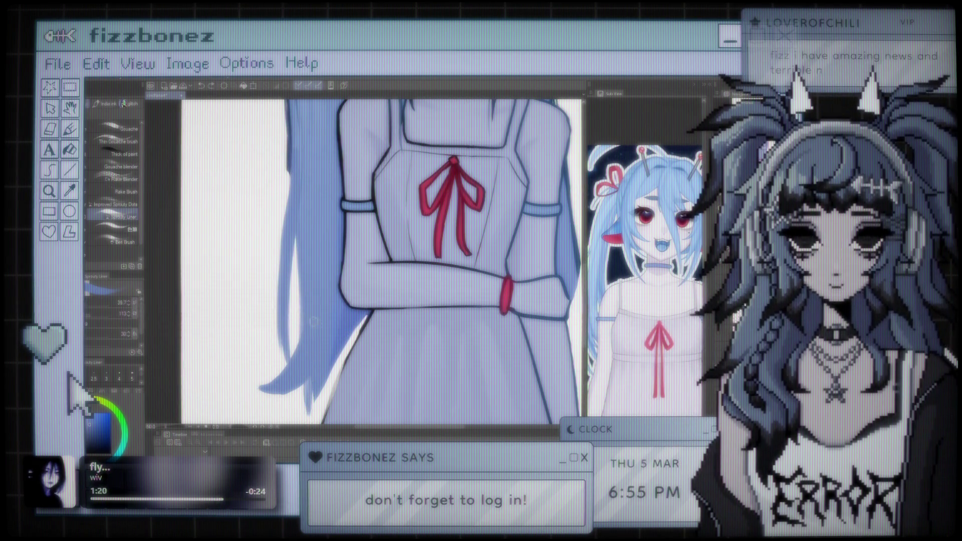
- Return to the Gouache brush and shrink it to about size 12, fitting the canvas to the window
scroll(314, 325, down, 3)
scroll(262, 317, up, 3)
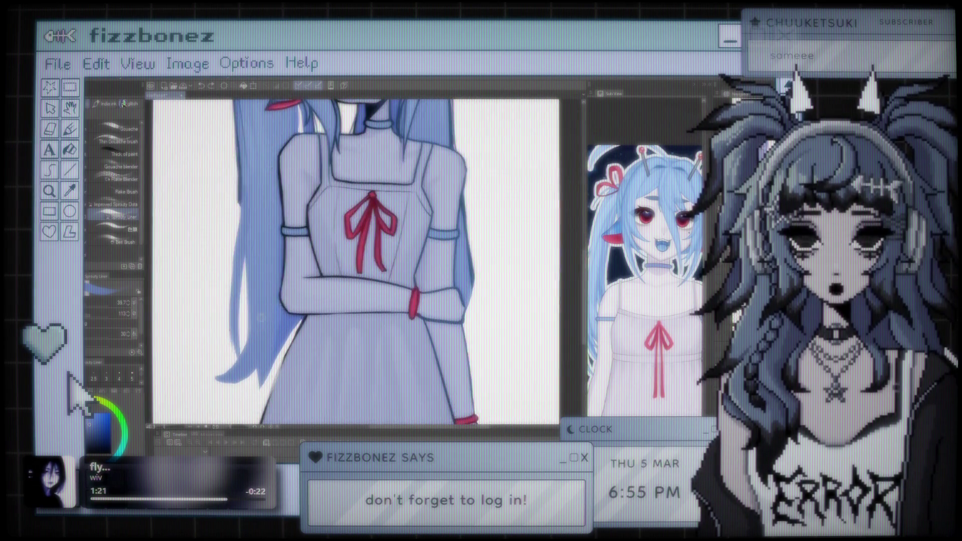
scroll(261, 316, up, 2)
key(e)
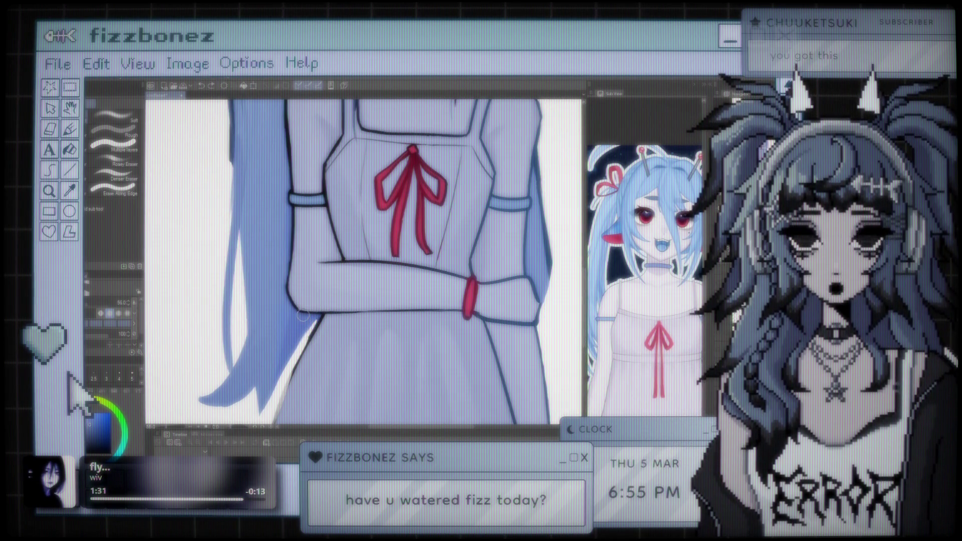
key(b)
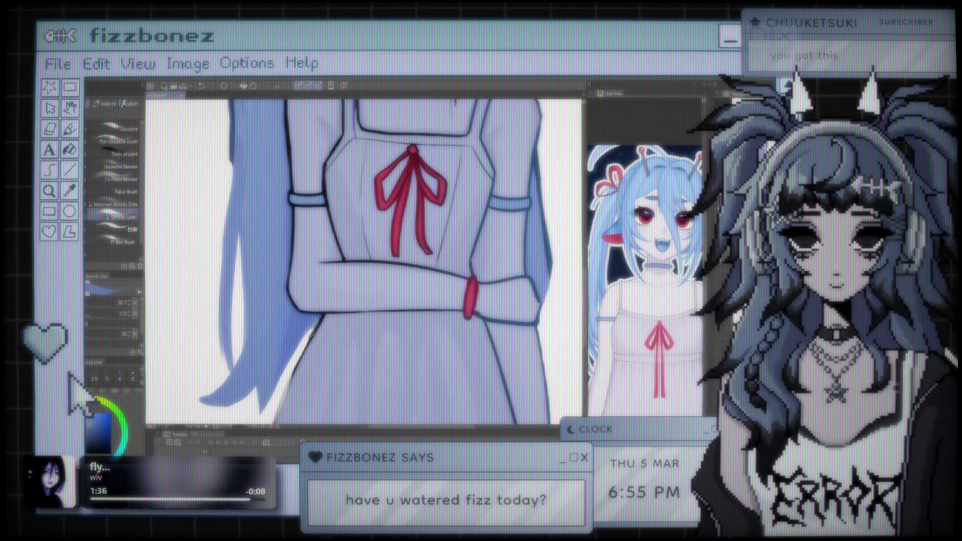
key(bracketleft)
key(bracketleft)
key(bracketleft)
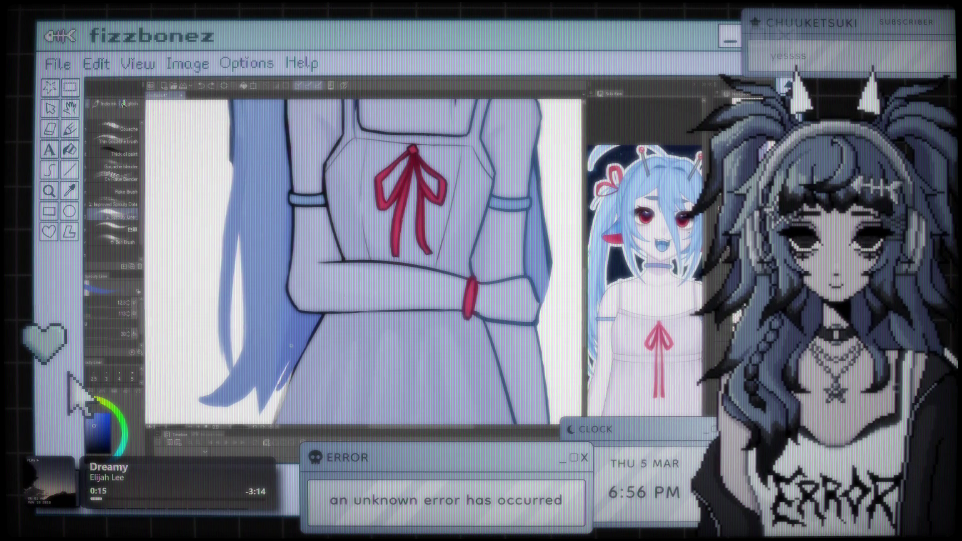
key(ctrl+0)
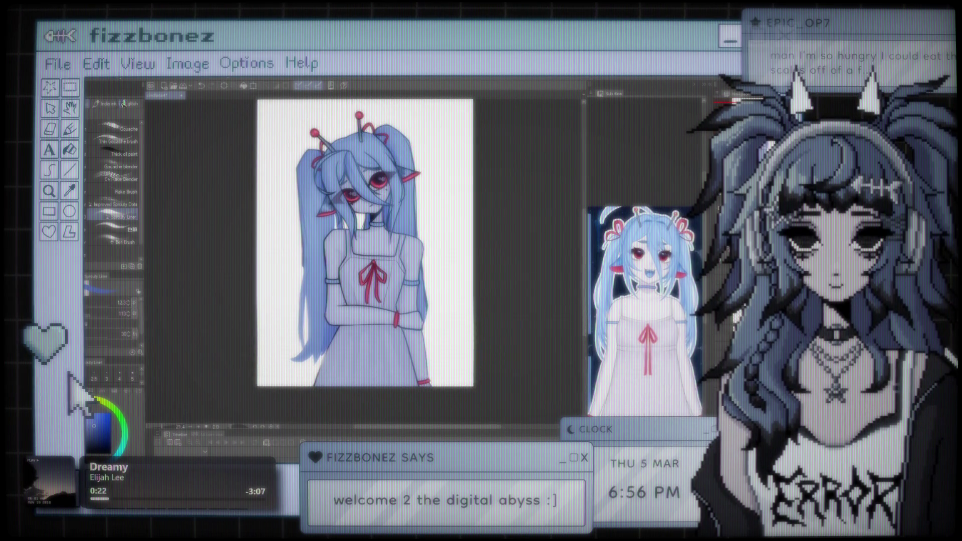
- Draw a long thin hair strand down the hair edge beside the right arm, redoing the short first try
scroll(428, 333, up, 5)
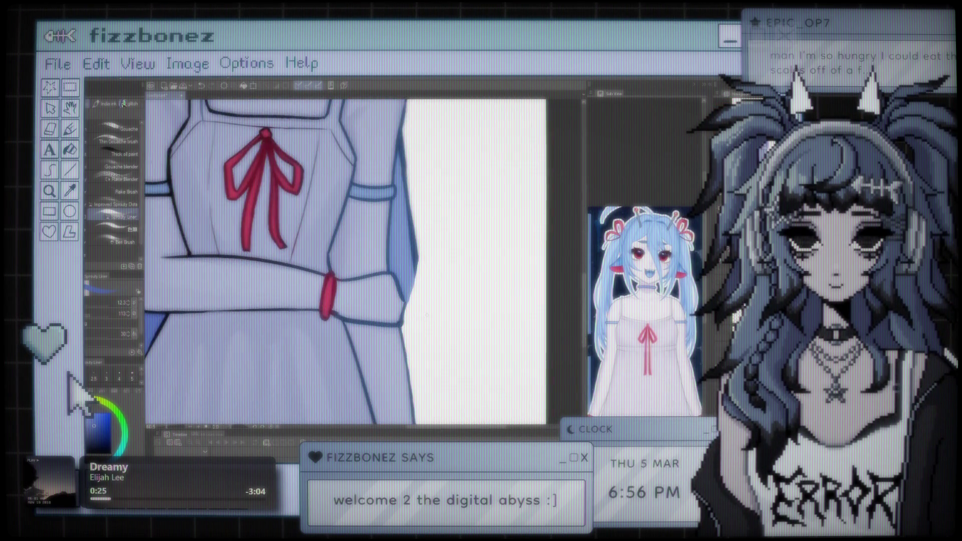
drag(416, 273, 414, 313)
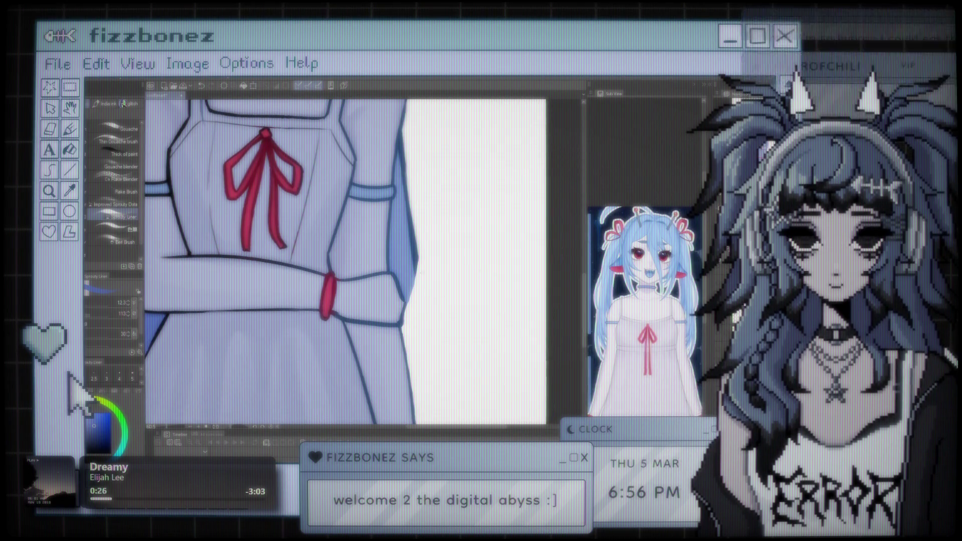
key(ctrl+z)
drag(416, 272, 420, 358)
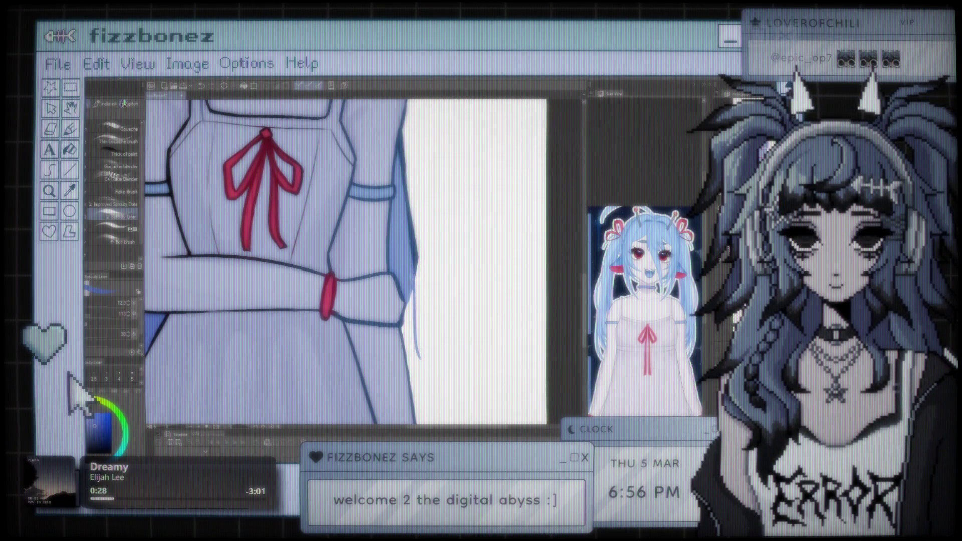
drag(401, 253, 419, 351)
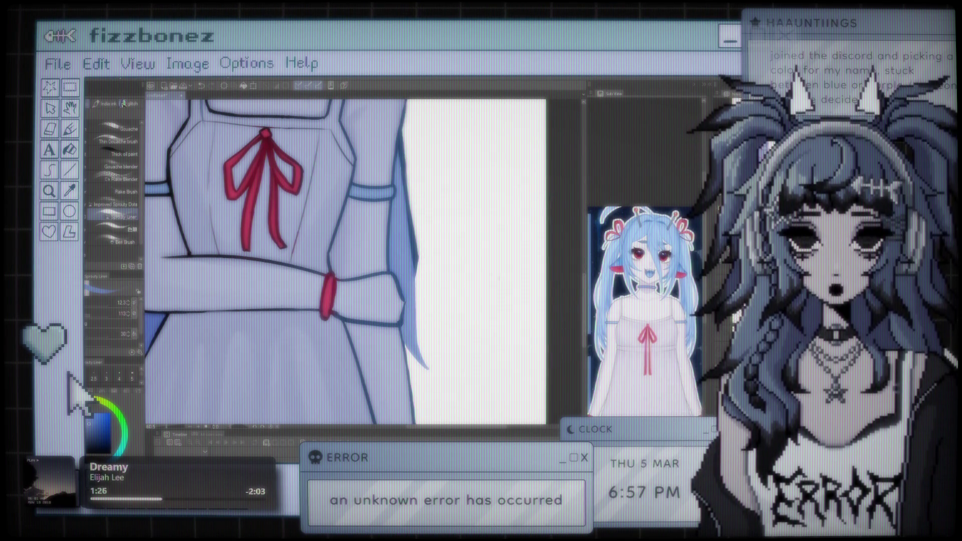
scroll(346, 260, down, 5)
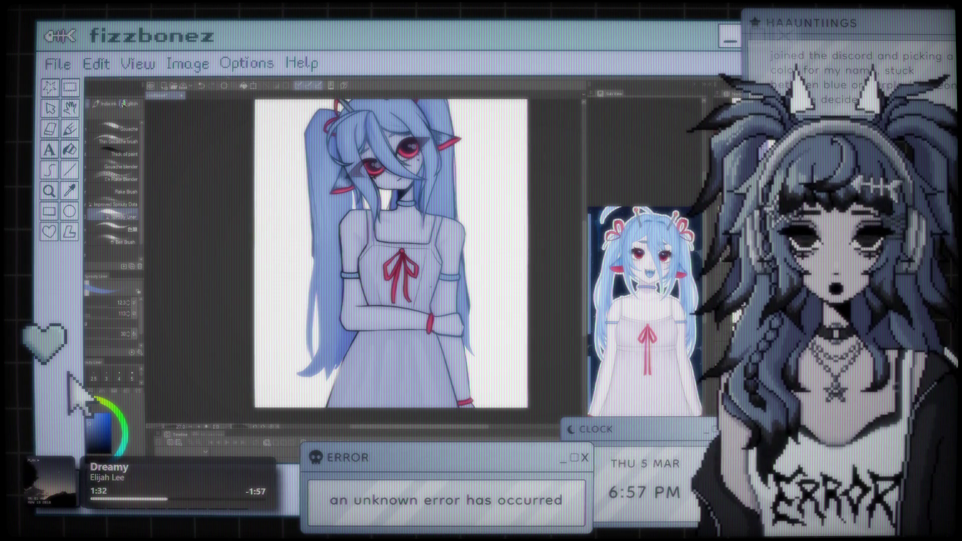
scroll(508, 334, up, 5)
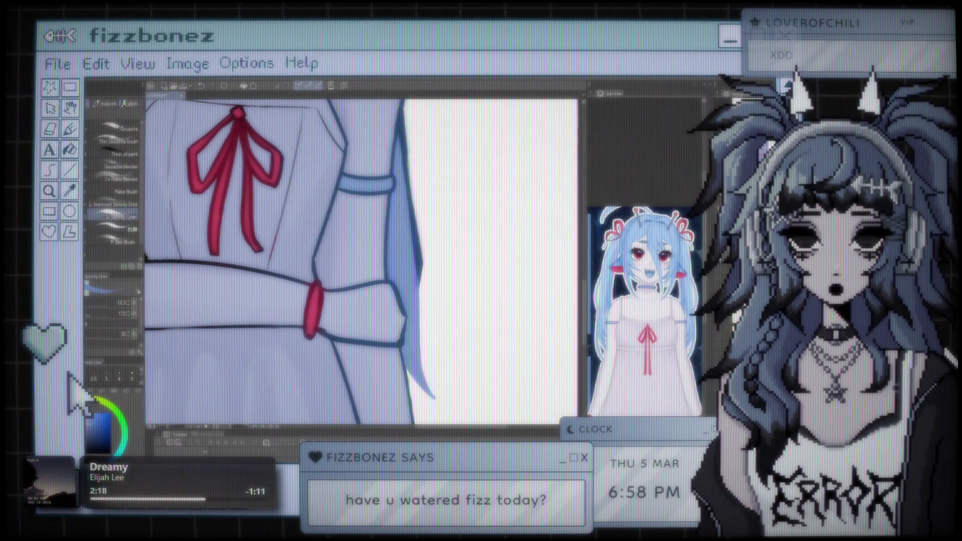
- Try another thin strand beside the hair, undo it, and zoom out to the torso
key(ctrl+minus)
key(ctrl+minus)
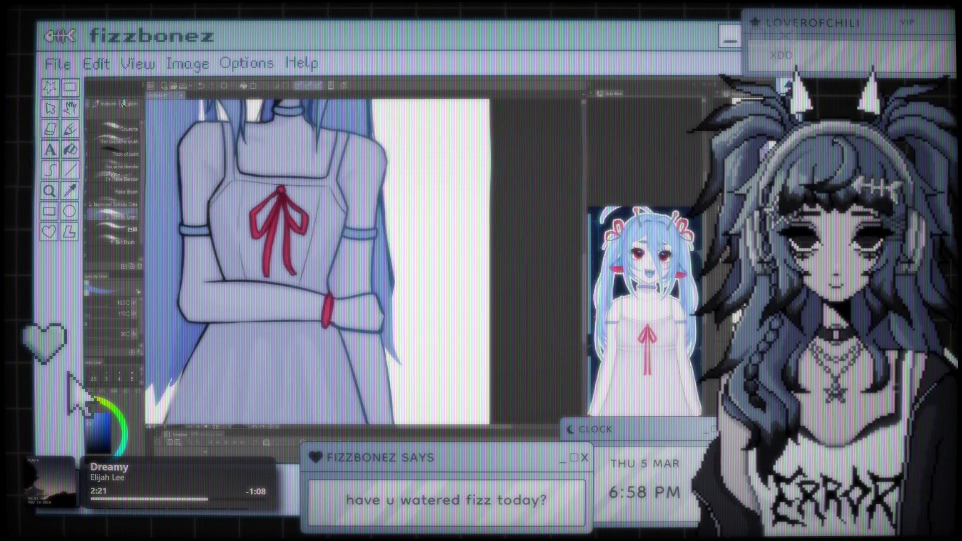
key(ctrl+minus)
key(ctrl+plus)
key(ctrl+plus)
key(ctrl+plus)
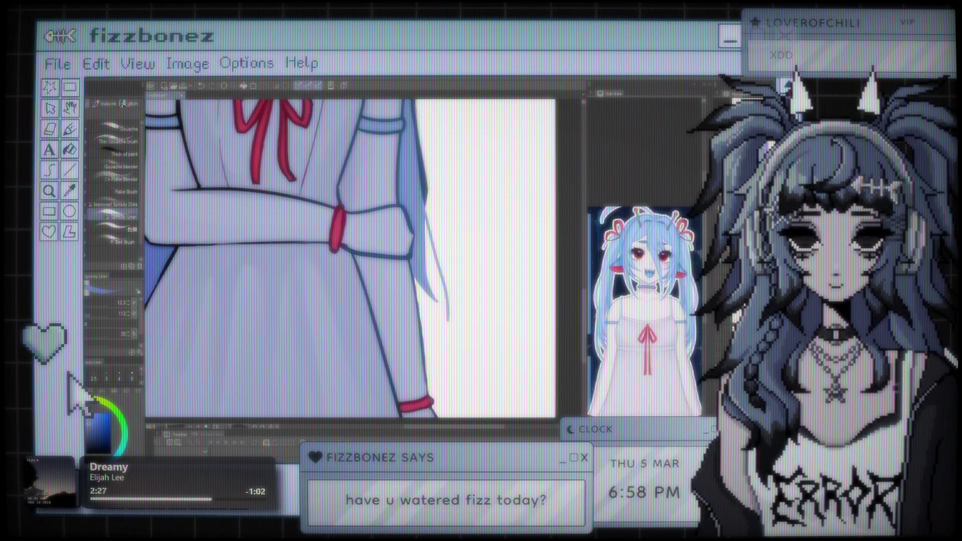
drag(423, 210, 461, 290)
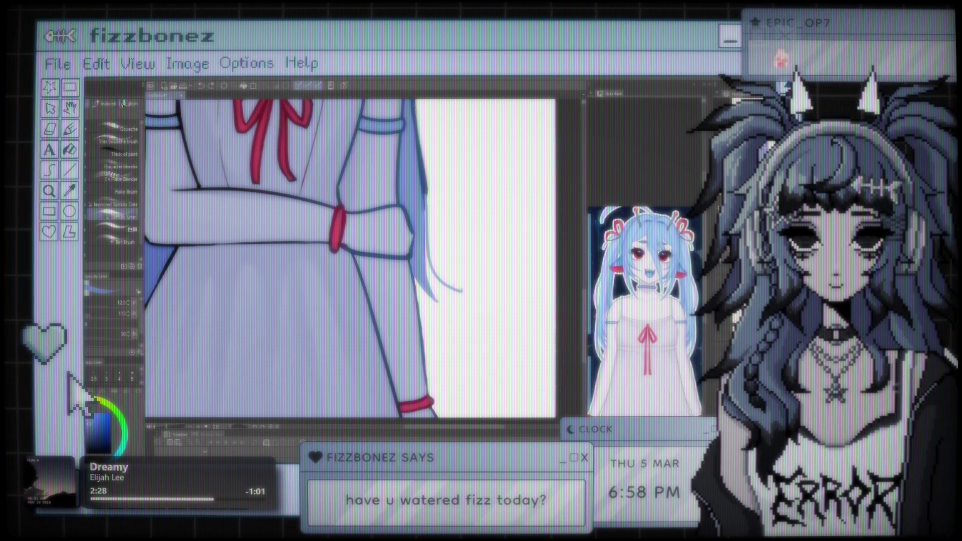
key(ctrl+z)
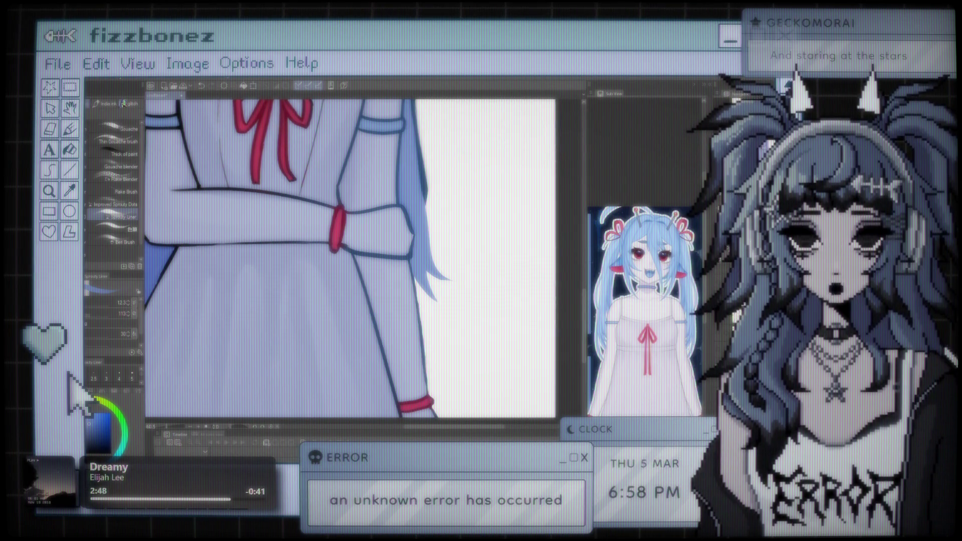
scroll(351, 256, down, 4)
scroll(351, 256, up, 4)
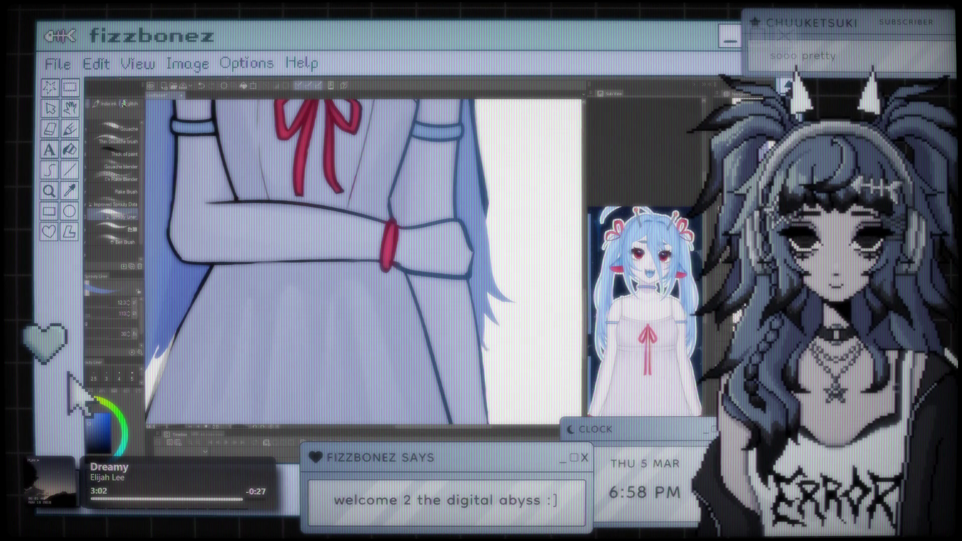
key(ctrl+minus)
key(ctrl+minus)
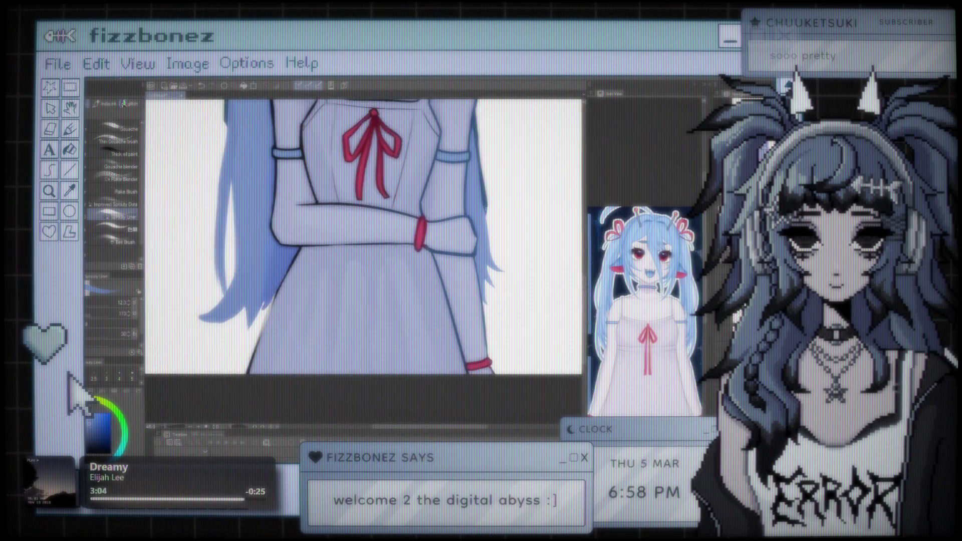
scroll(431, 333, down, 2)
scroll(431, 333, up, 3)
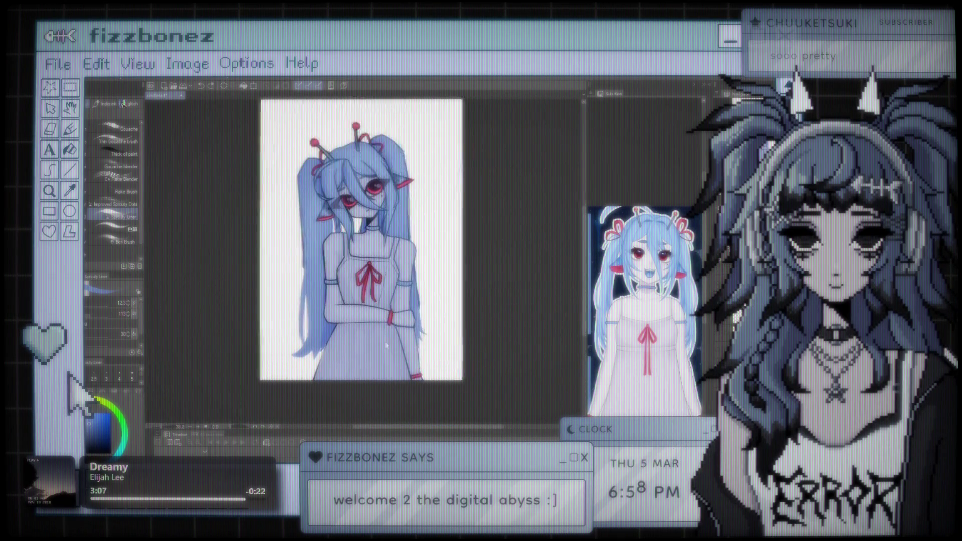
- Zoom in on the chest and red ribbon bow, switching from the Eraser to the Airbrush
scroll(431, 334, up, 3)
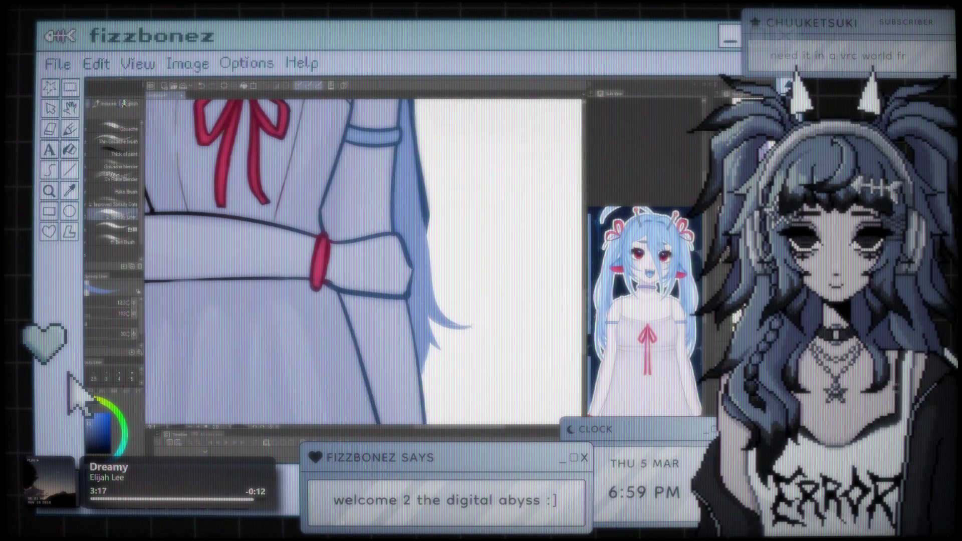
key(ctrl+minus)
key(ctrl+minus)
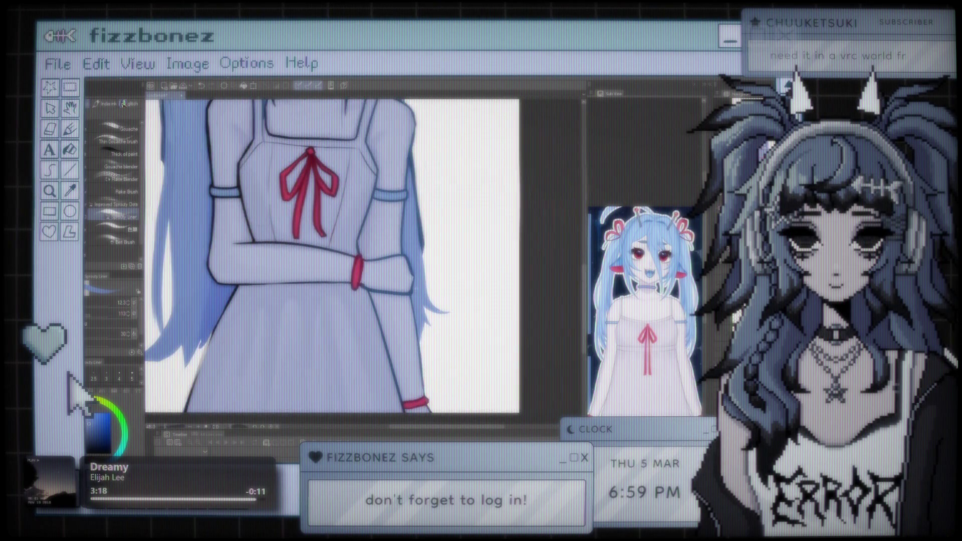
key(ctrl+minus)
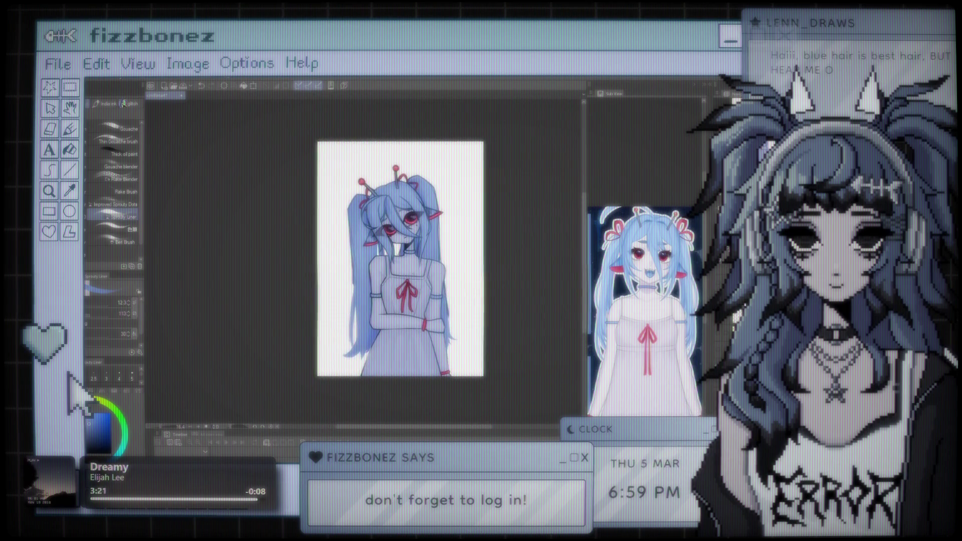
key(ctrl+plus)
key(ctrl+plus)
key(ctrl+plus)
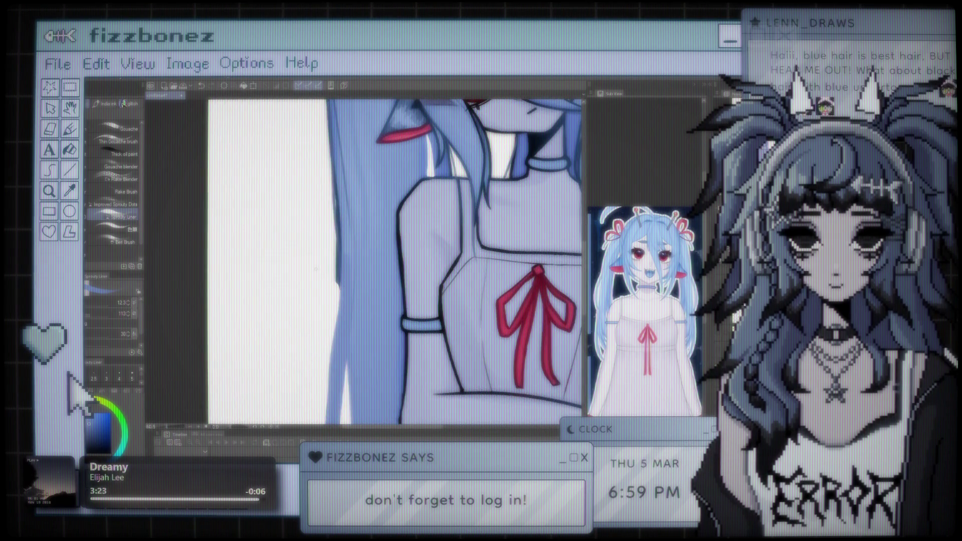
key(e)
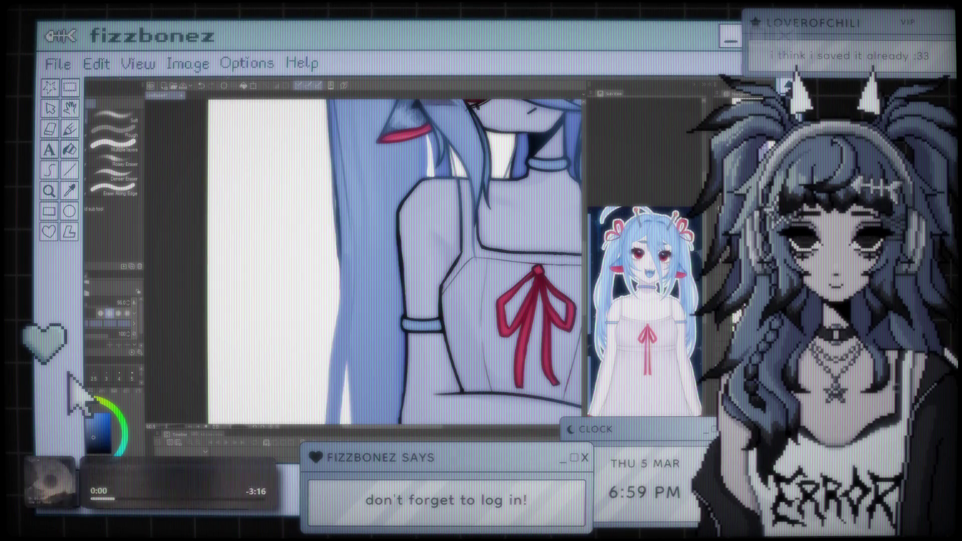
key(b)
key(b)
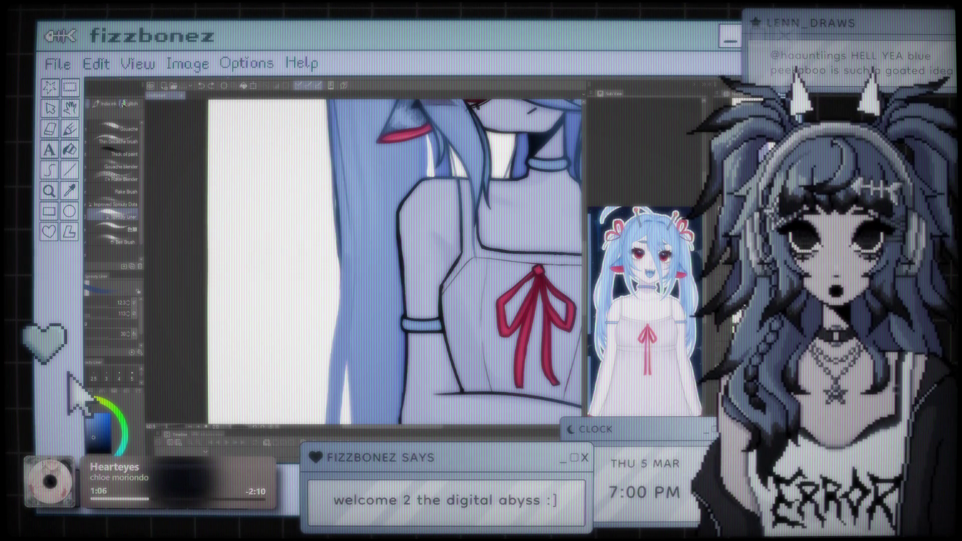
- Zoom out to show the whole figure from antennae to the ribboned dress
scroll(396, 260, down, 4)
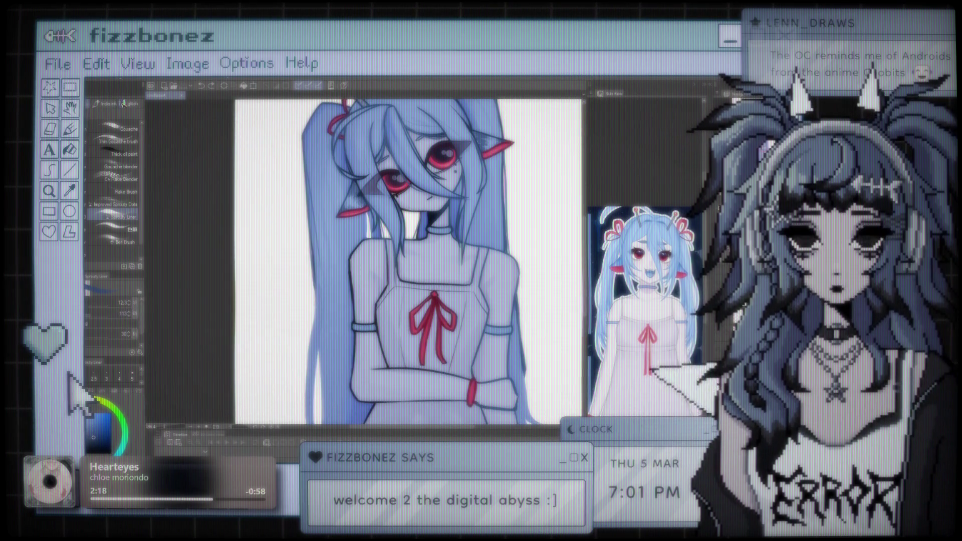
key(ctrl+minus)
key(ctrl+minus)
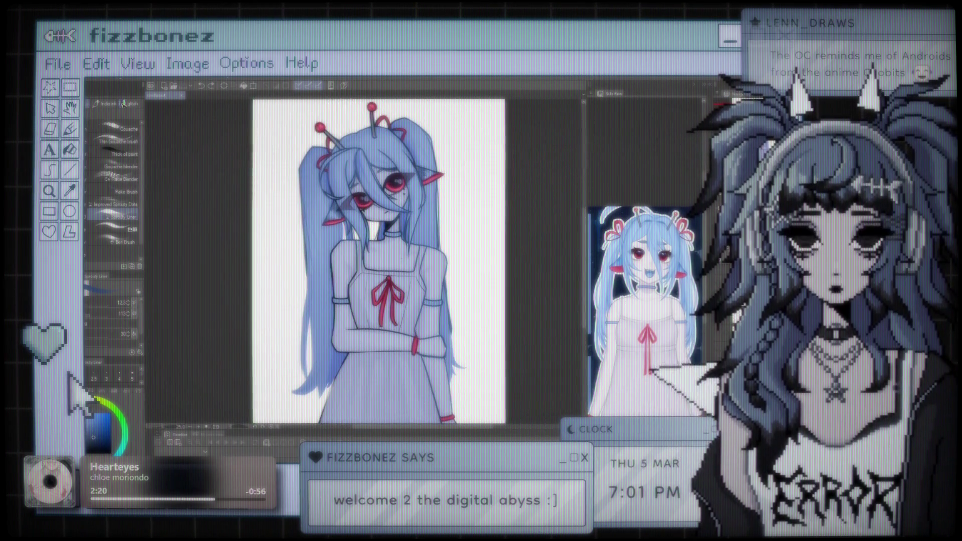
- Review the whole character at fitted zoom and enlarge the brush size to 39.7
key(ctrl+plus)
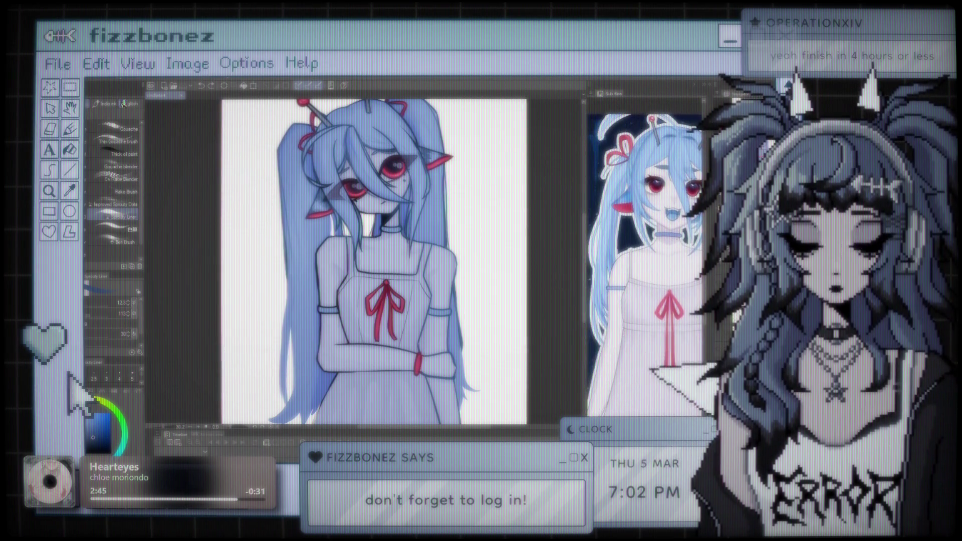
key(ctrl+minus)
key(ctrl+minus)
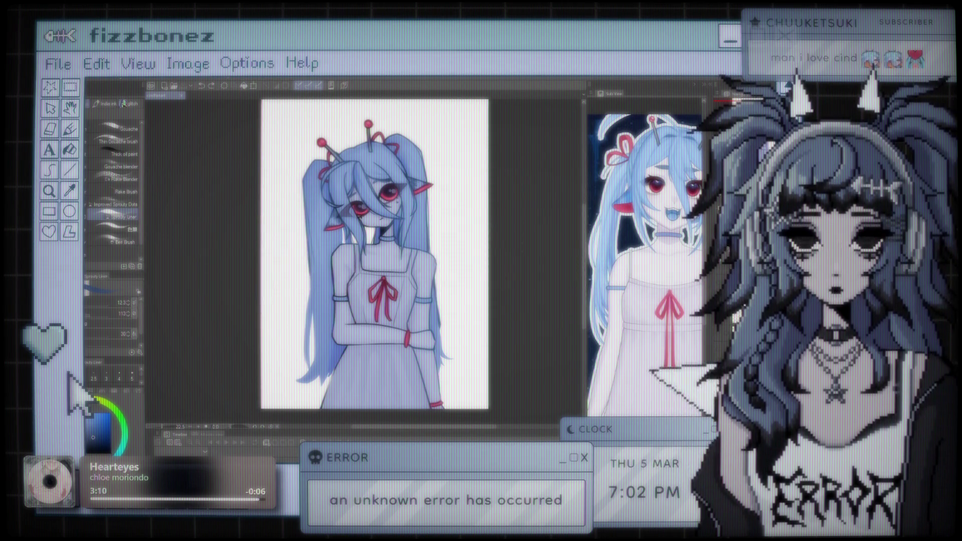
scroll(375, 254, up, 1)
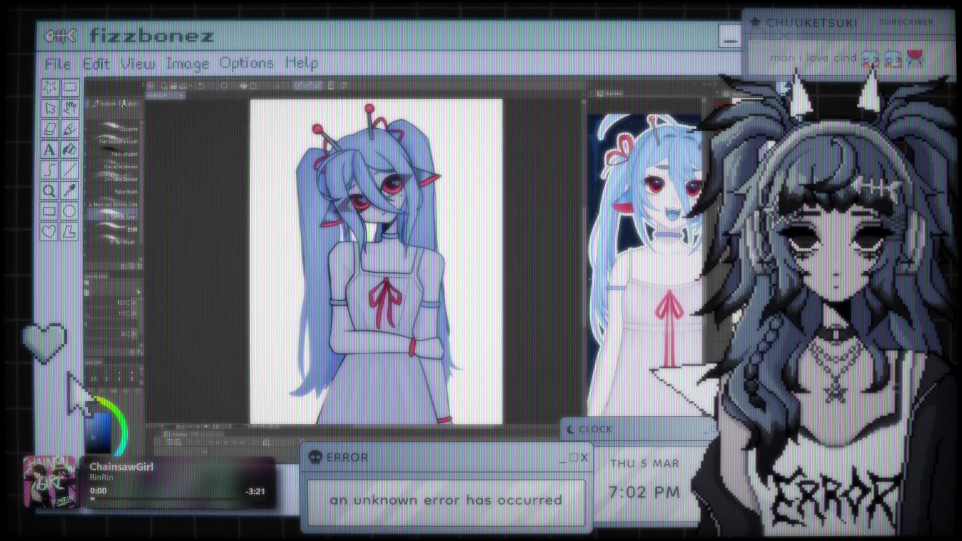
drag(87, 303, 108, 302)
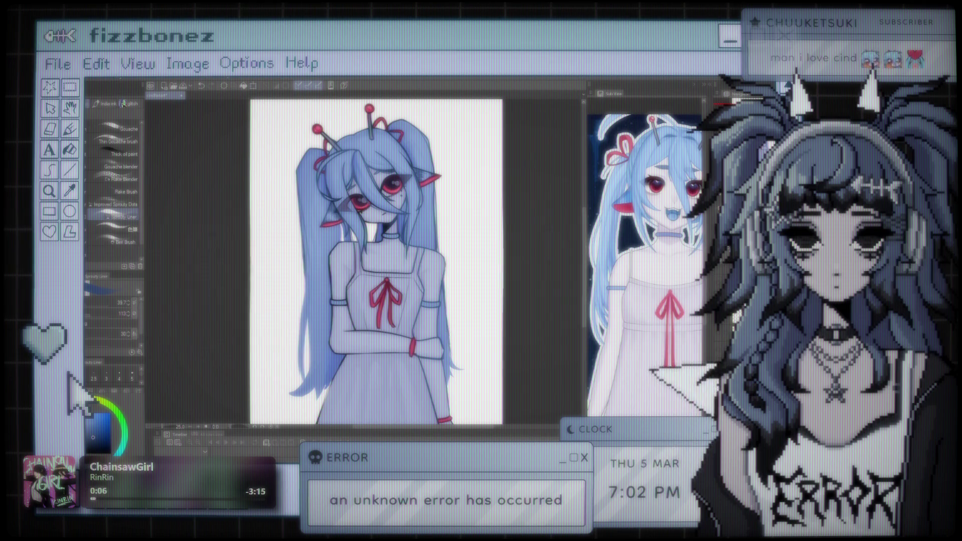
- Reduce the brush size to 24.5 and zoom in on the crossed arms and dress
scroll(455, 355, up, 5)
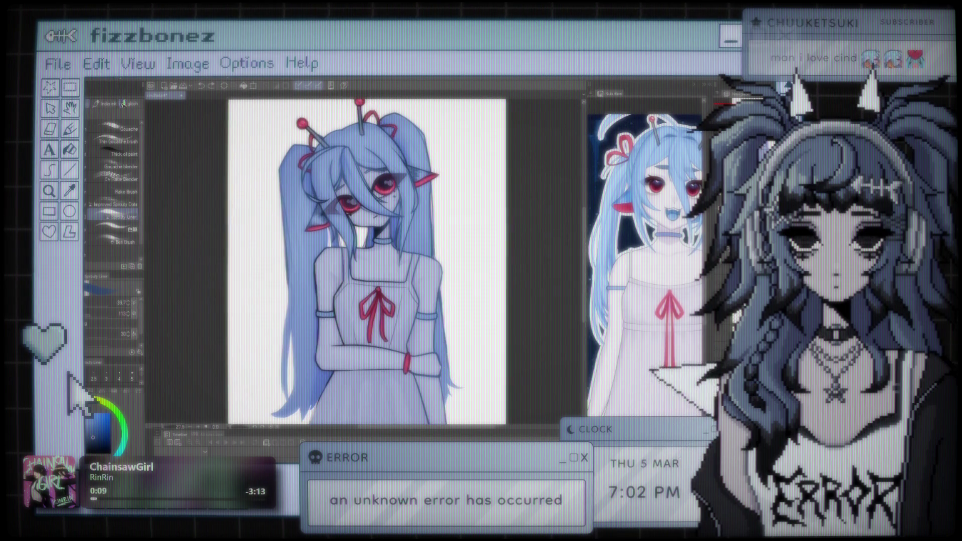
scroll(389, 274, up, 3)
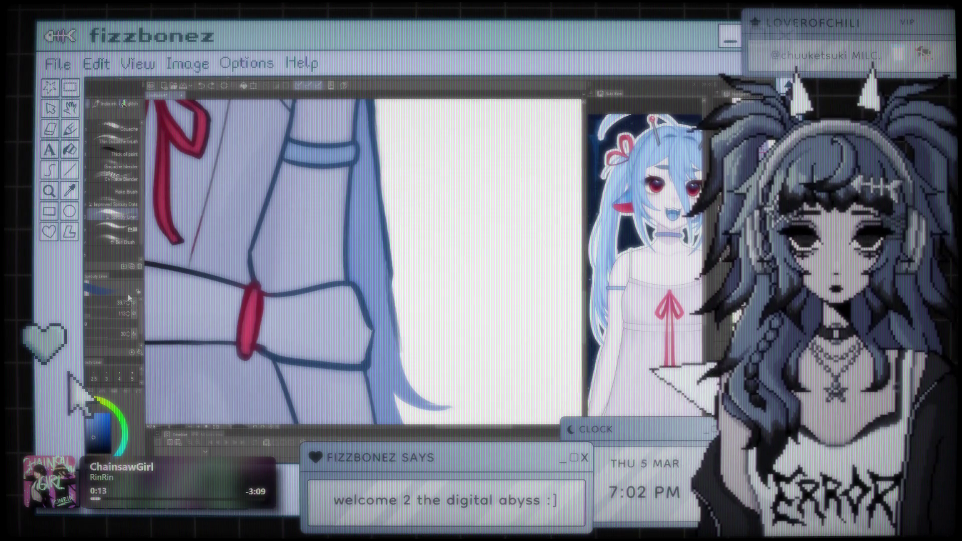
key(bracketleft)
key(bracketleft)
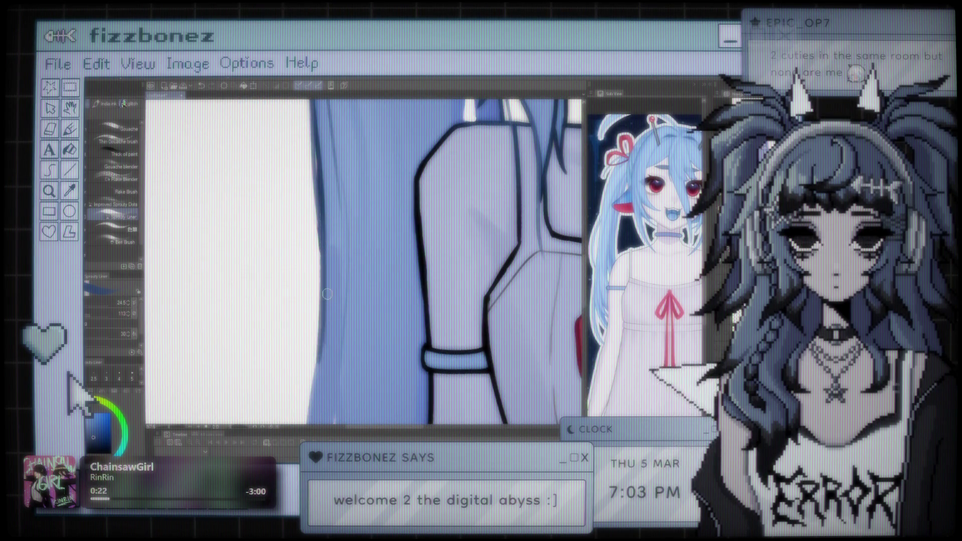
scroll(364, 261, down, 5)
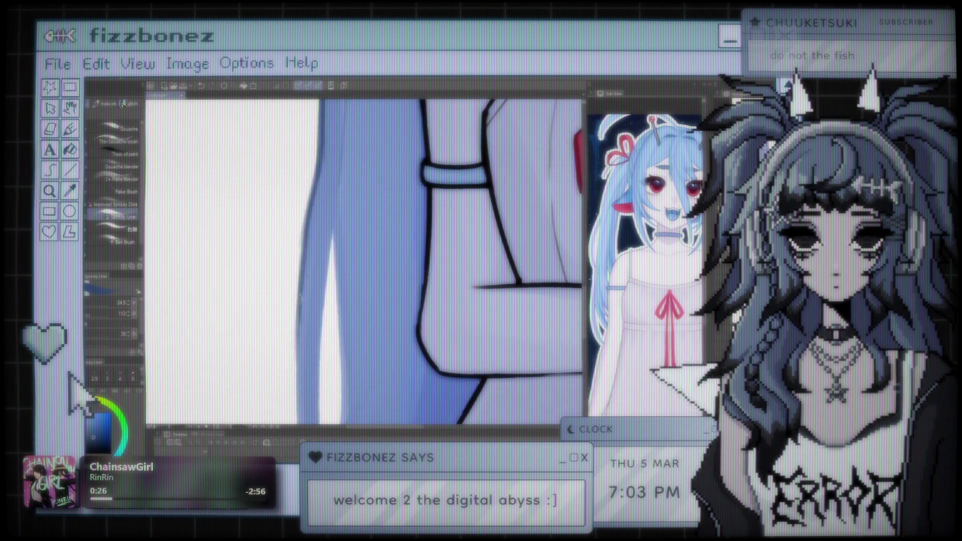
scroll(365, 260, down, 6)
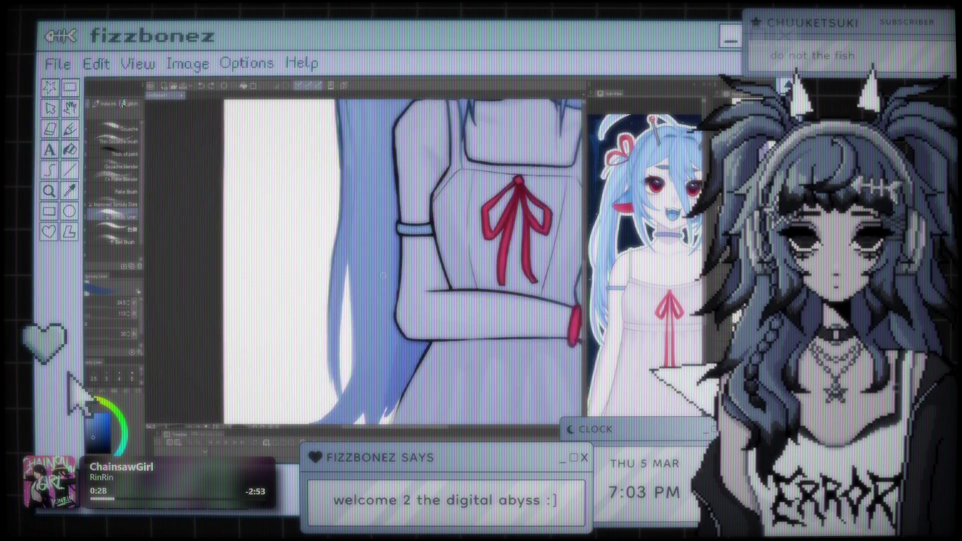
scroll(331, 346, up, 6)
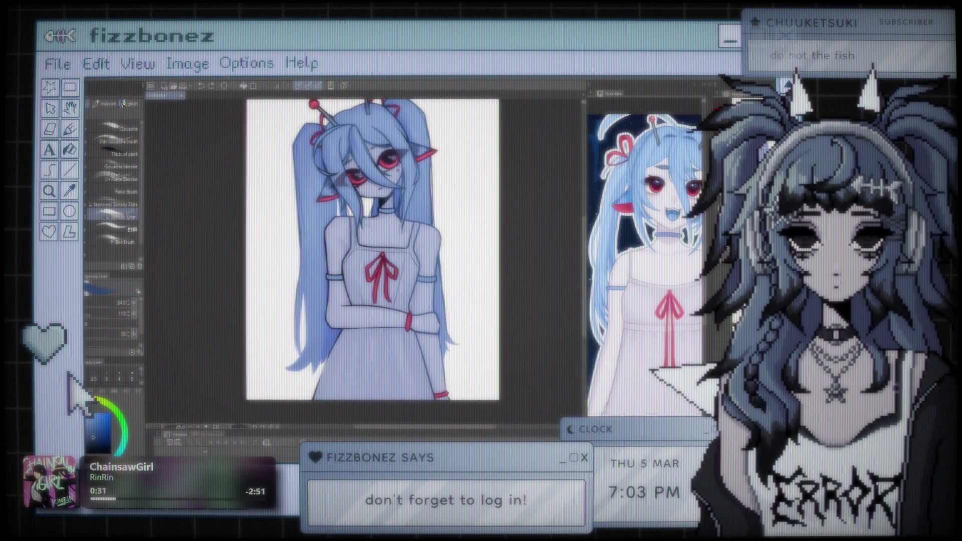
scroll(323, 340, down, 4)
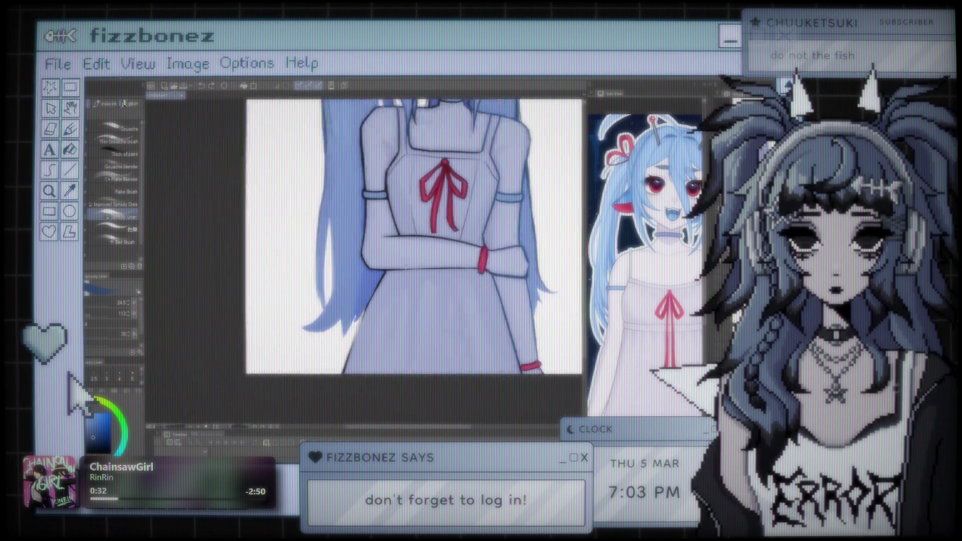
scroll(404, 342, up, 5)
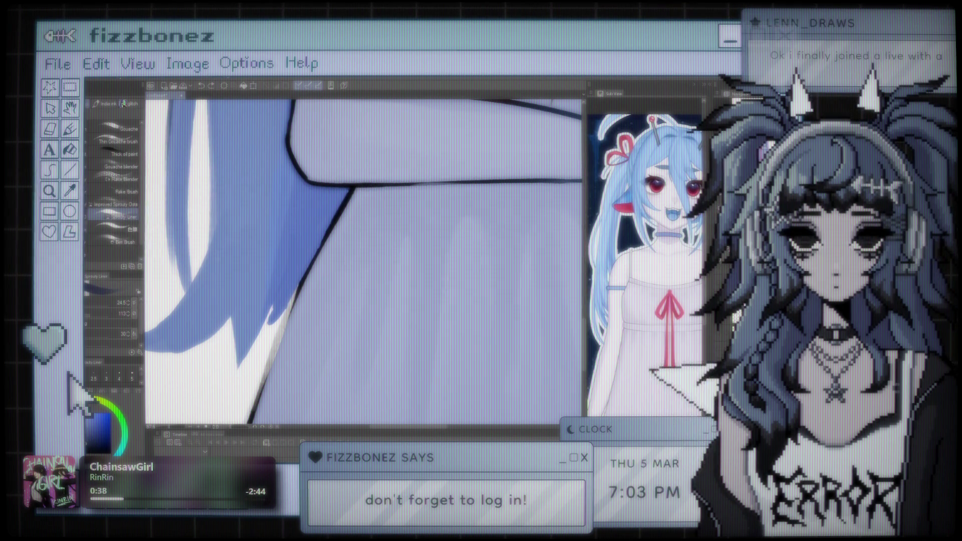
- Ink the diagonal arm outline darker and thicker in three passes down to the canvas edge
drag(353, 188, 273, 361)
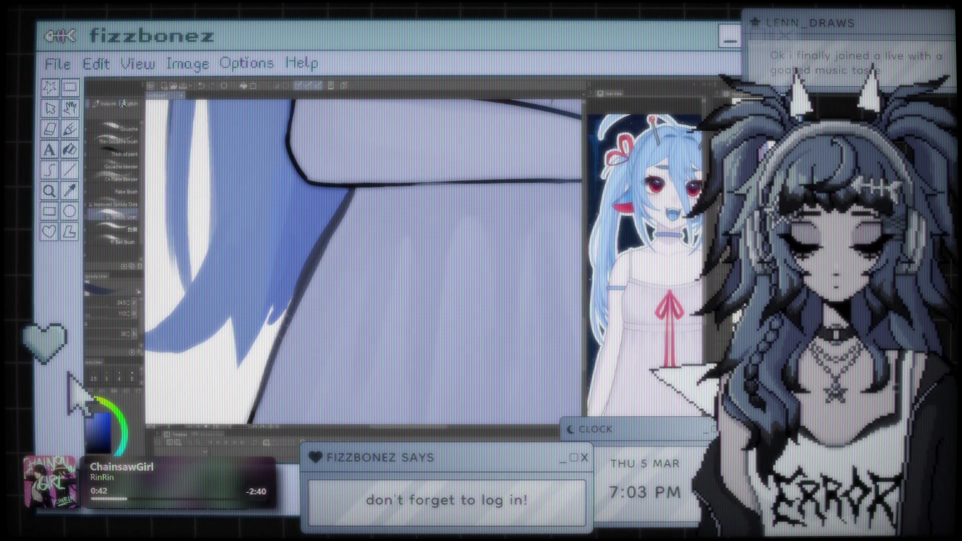
scroll(273, 348, down, 3)
drag(295, 256, 261, 345)
drag(272, 303, 254, 345)
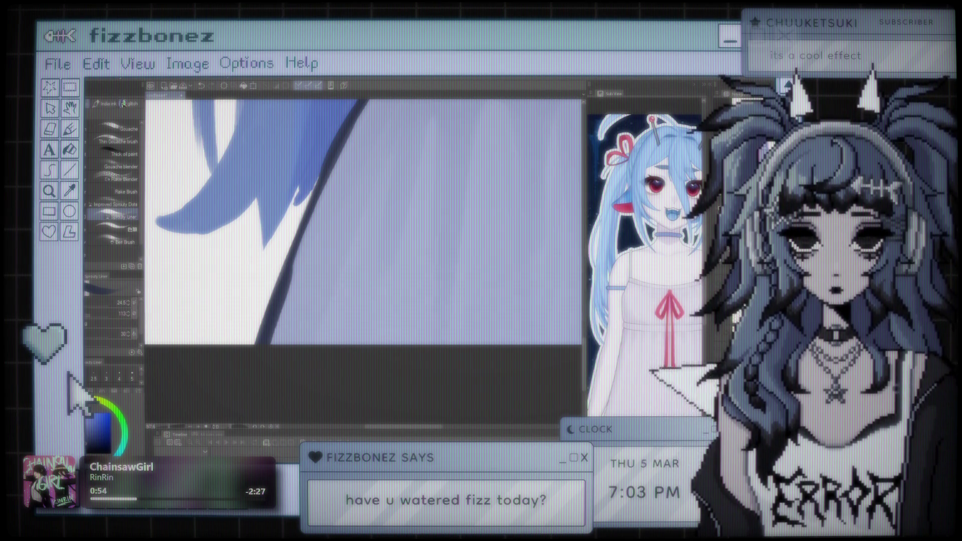
scroll(264, 202, down, 3)
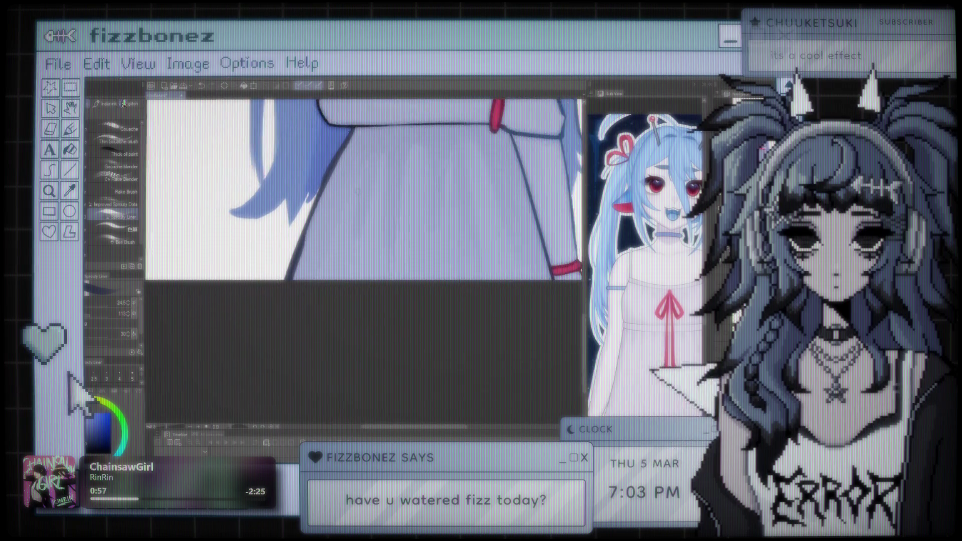
scroll(264, 202, up, 2)
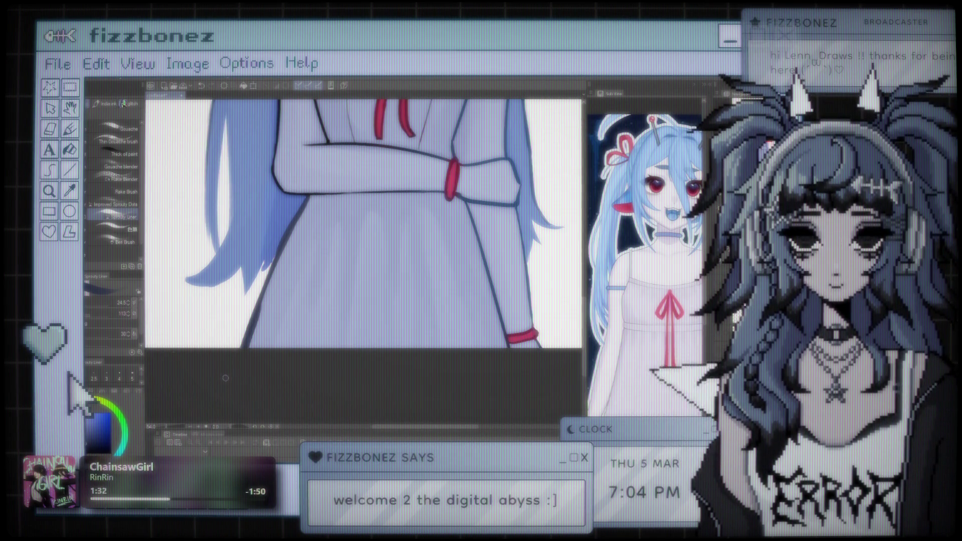
scroll(262, 227, down, 5)
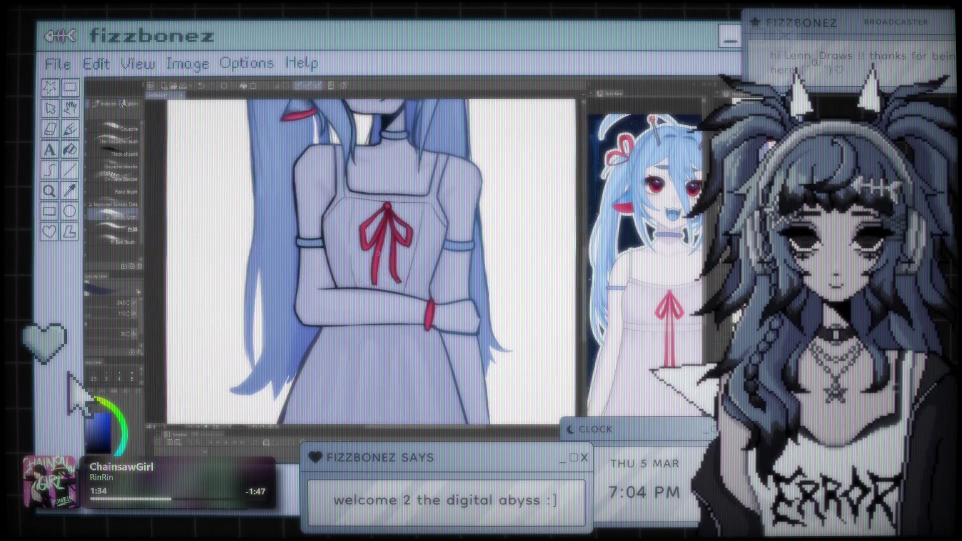
scroll(386, 326, up, 3)
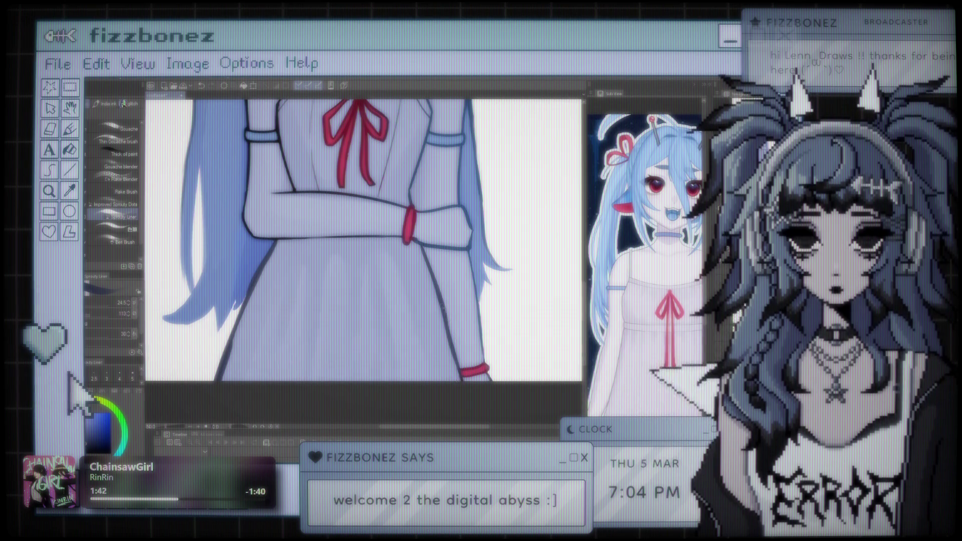
scroll(364, 241, up, 5)
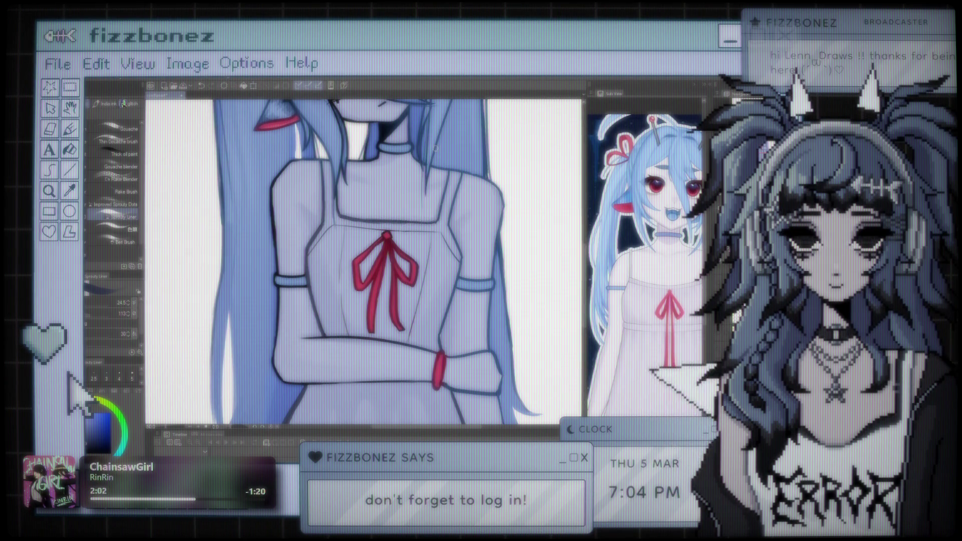
scroll(364, 231, down, 3)
scroll(326, 250, up, 3)
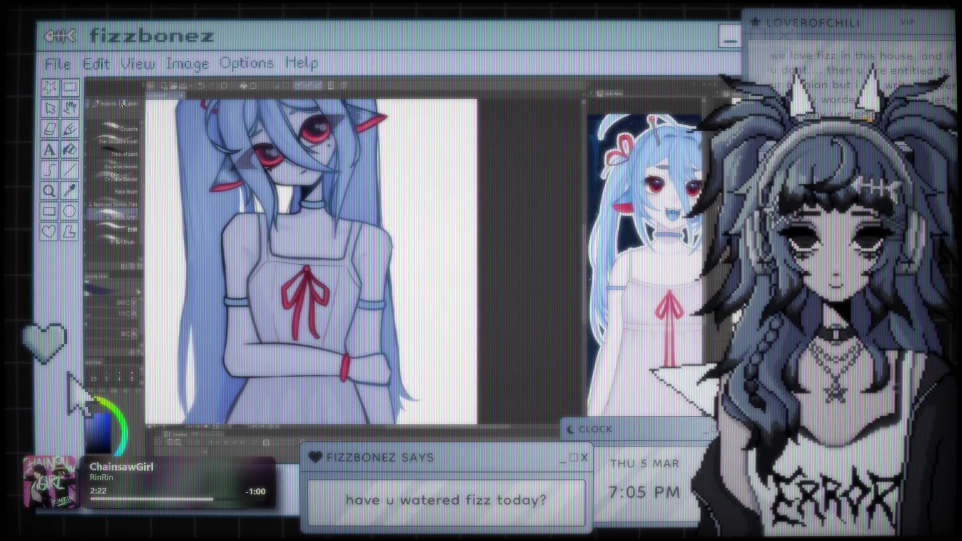
key(ctrl+minus)
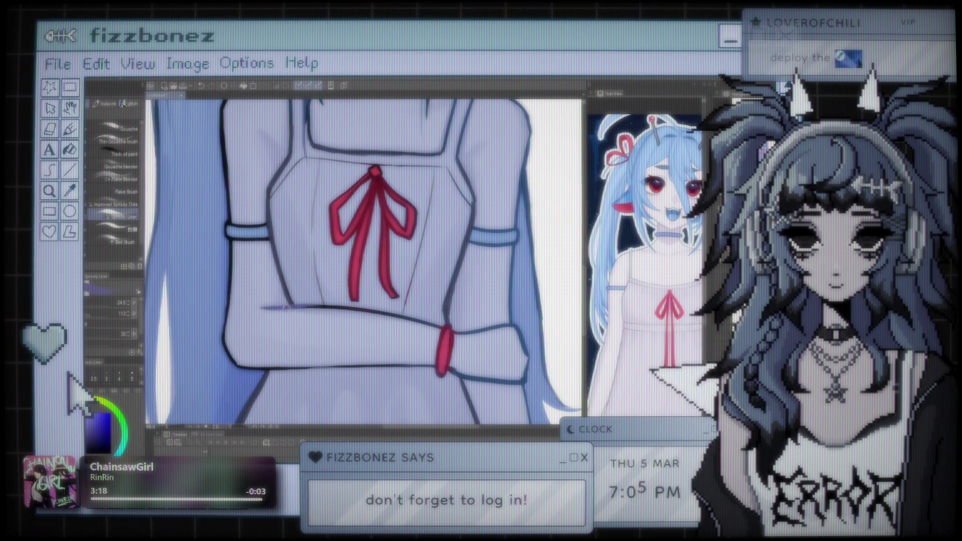
- Extend the soft purple line along the crossed forearm's top edge, then zoom out
drag(313, 306, 358, 309)
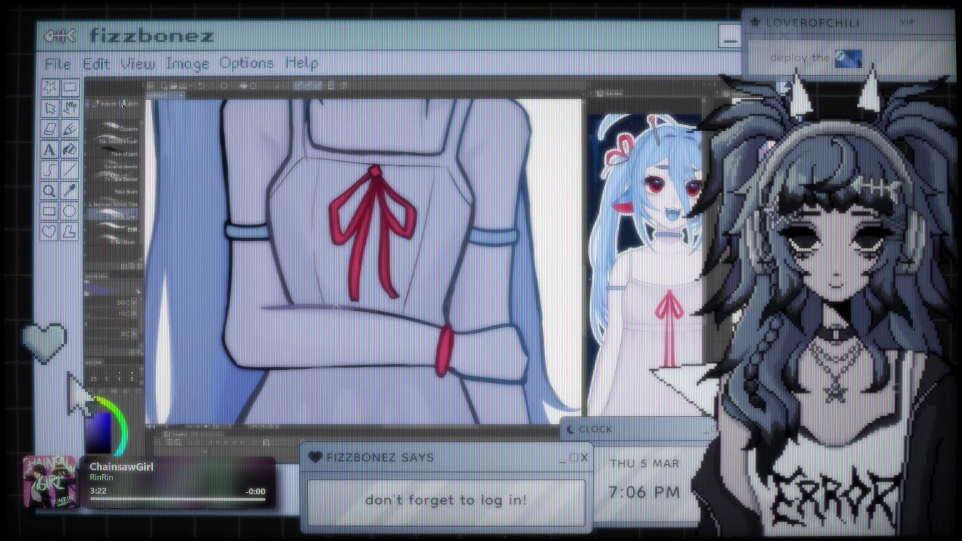
scroll(333, 308, down, 5)
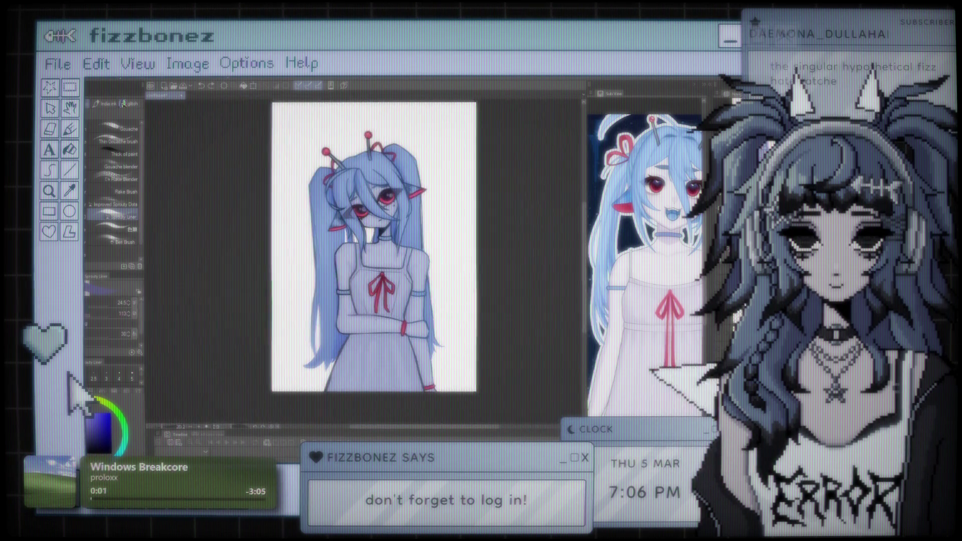
- Brush a lighter tone over the shoulder outline beside the ribbon, then undo the stroke
scroll(371, 312, up, 5)
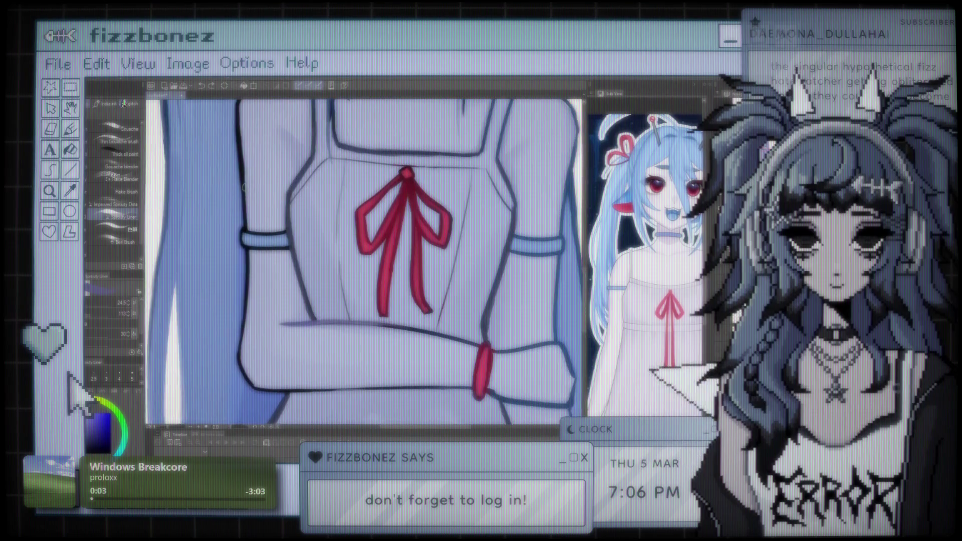
scroll(294, 261, up, 4)
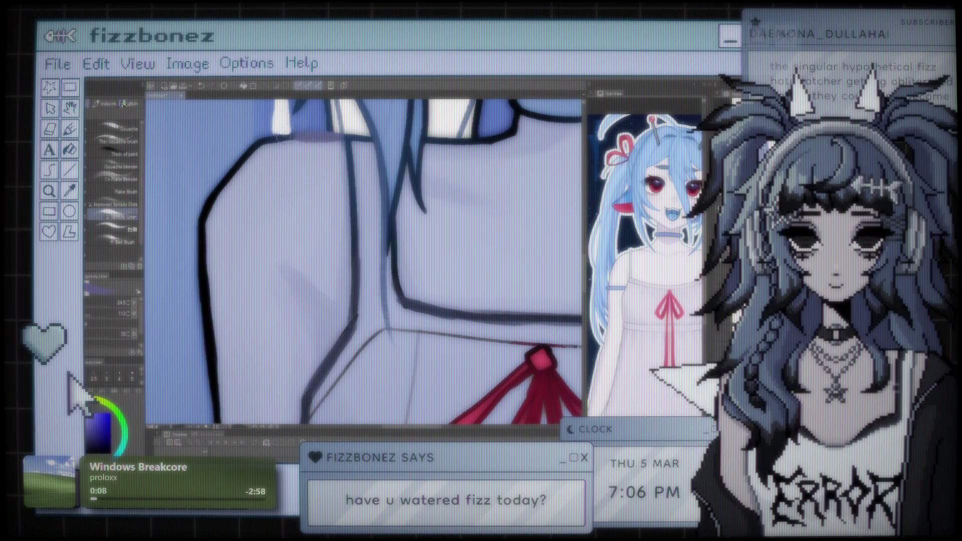
mouse_move(245, 158)
mouse_down()
mouse_move(206, 213)
mouse_move(200, 265)
mouse_move(199, 233)
mouse_move(236, 226)
mouse_move(263, 190)
mouse_up()
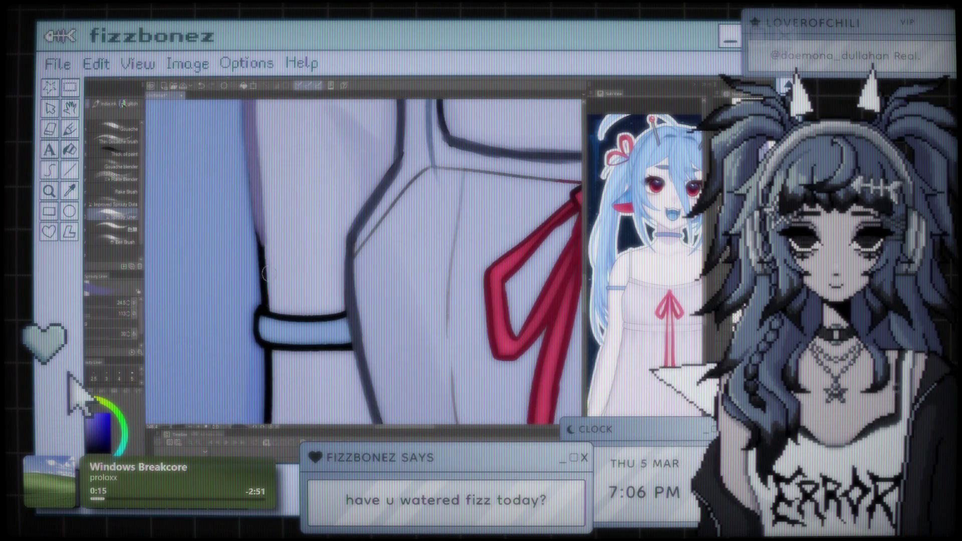
key(ctrl+z)
key(ctrl+z)
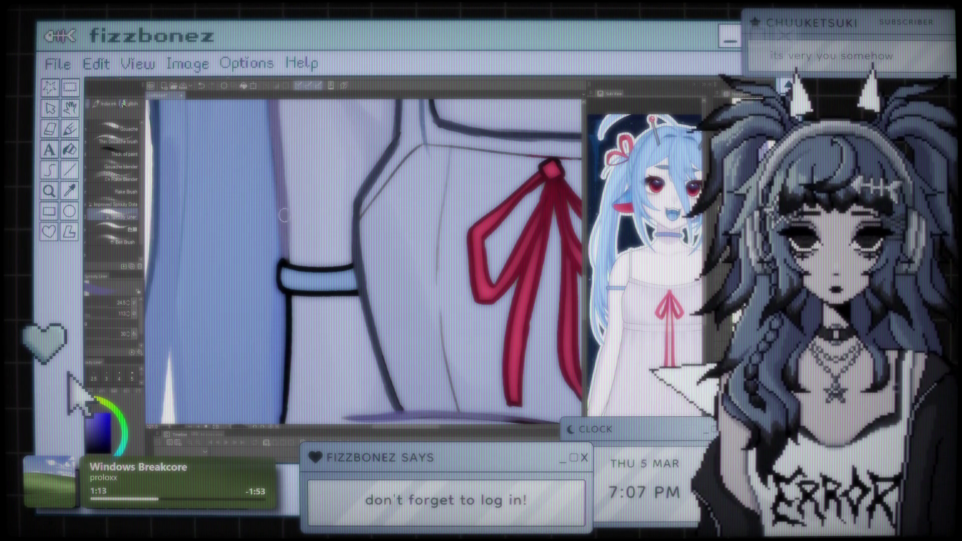
- Paint soft purple over the crossed forearm's dark lower outline
scroll(290, 228, down, 3)
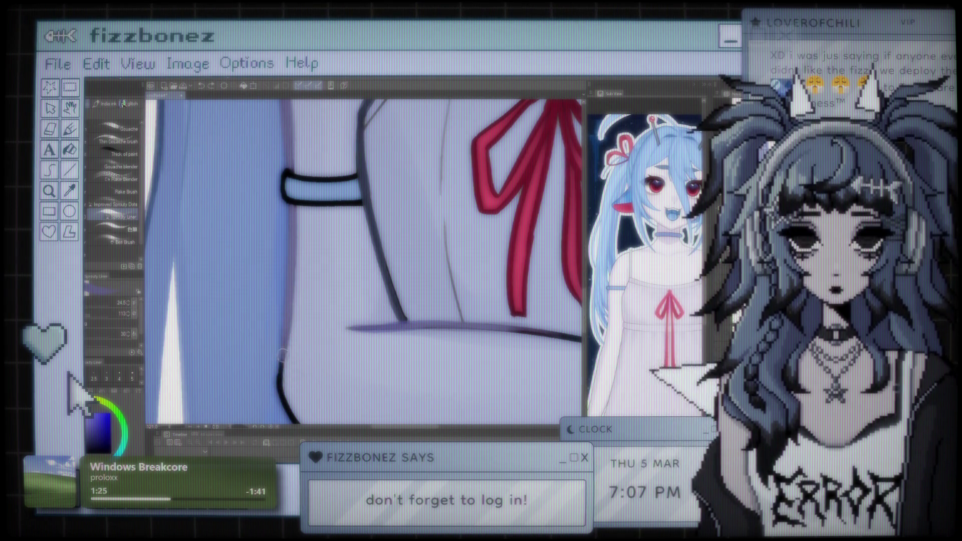
mouse_move(280, 373)
mouse_down()
mouse_move(226, 221)
mouse_move(228, 251)
mouse_move(250, 282)
mouse_up()
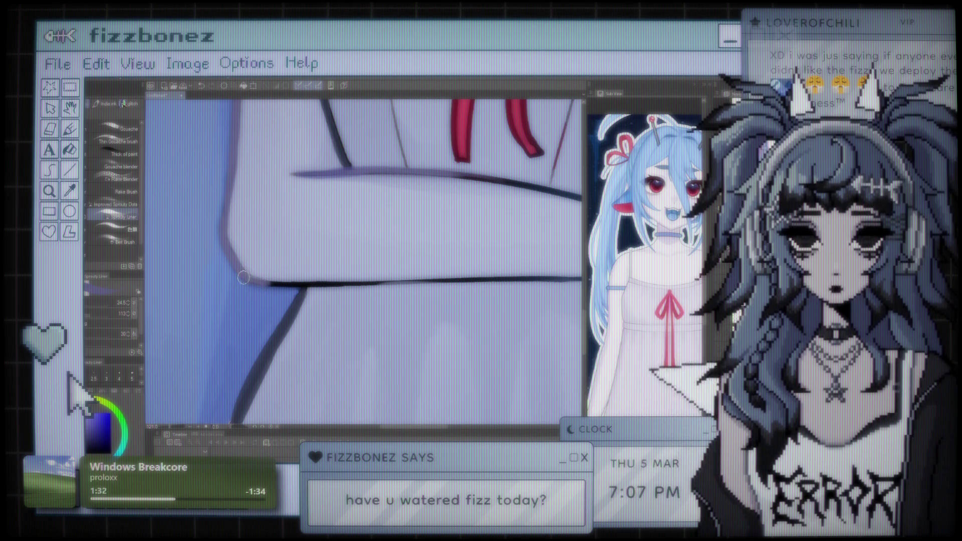
drag(250, 281, 346, 285)
- Compare the forearm outline before and after lightening, keeping the lightened version
key(ctrl+z)
key(ctrl+y)
key(ctrl+z)
key(ctrl+y)
key(ctrl+z)
key(ctrl+y)
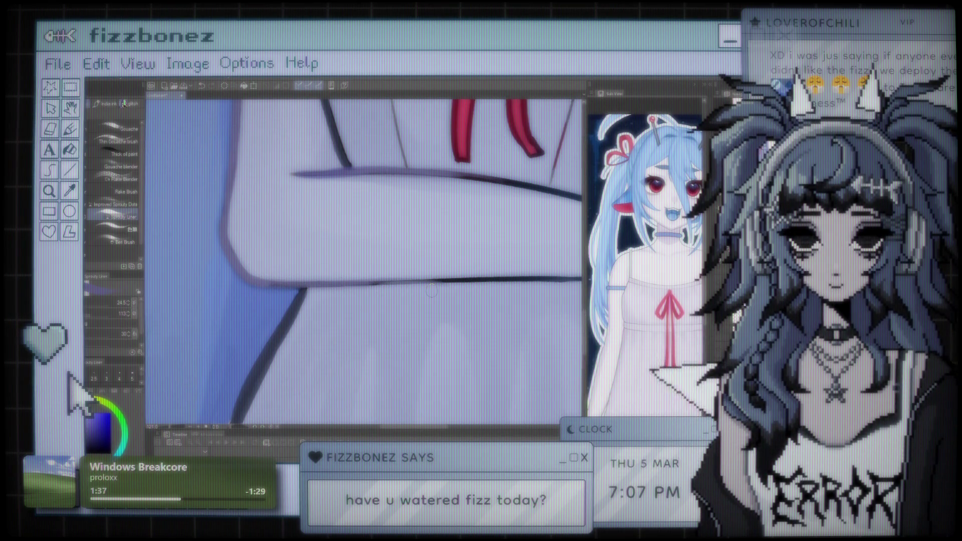
scroll(431, 290, down, 6)
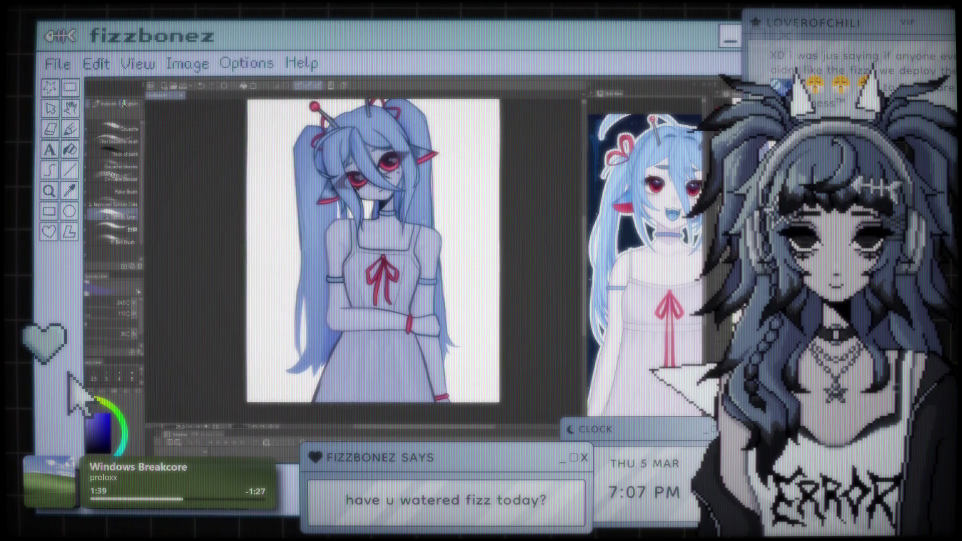
scroll(431, 290, down, 2)
scroll(431, 290, up, 4)
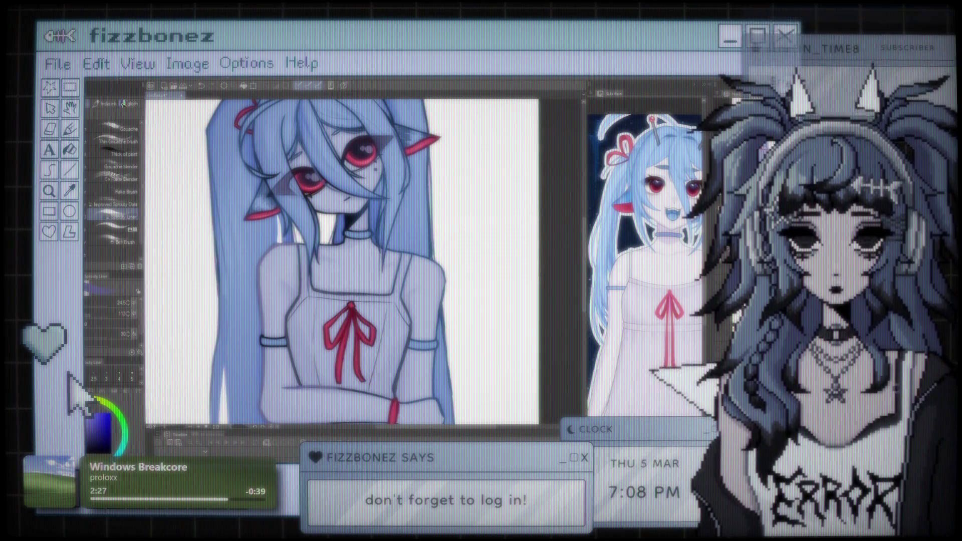
- Lighten the dark line beside the red wristband and the cuff's top outline to light purple
scroll(351, 301, up, 4)
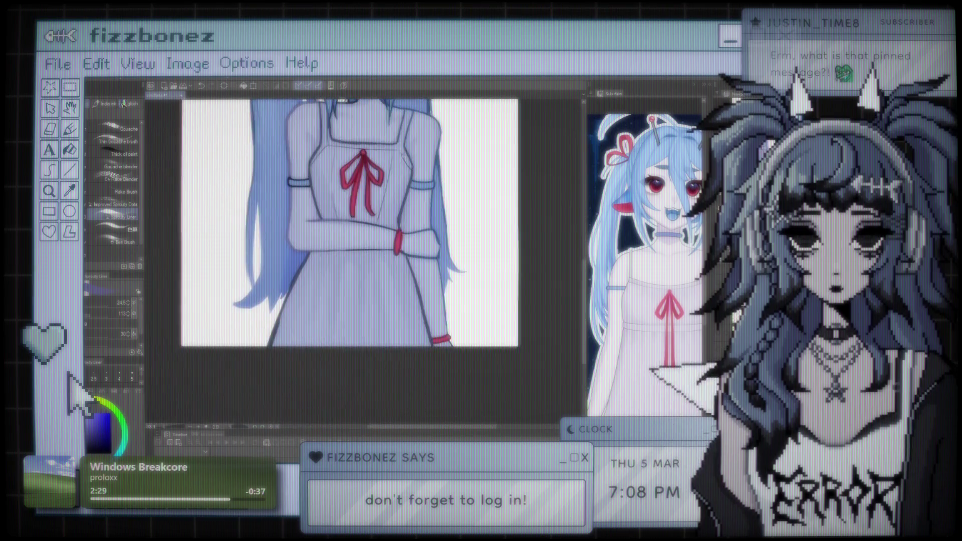
scroll(436, 251, up, 2)
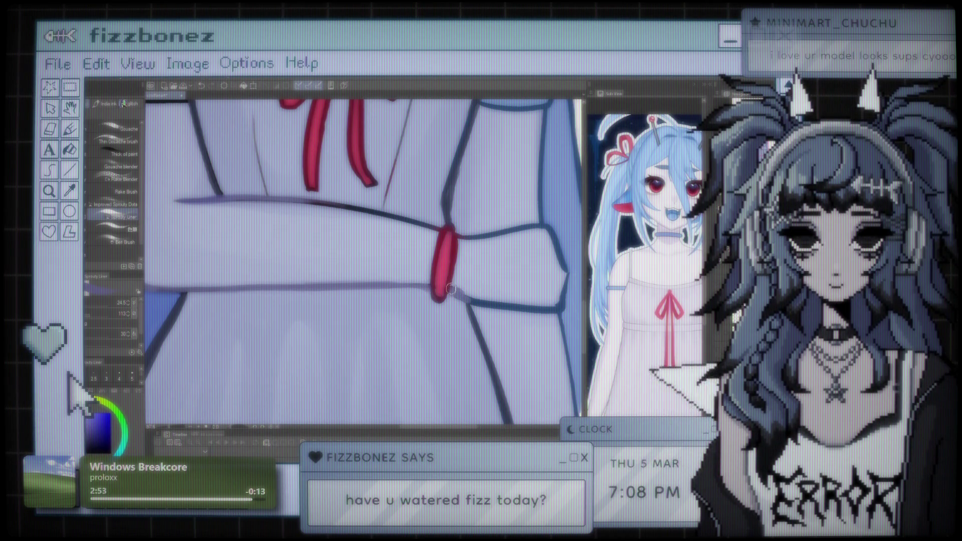
mouse_move(458, 293)
mouse_down()
mouse_move(527, 310)
mouse_move(566, 290)
mouse_move(567, 263)
mouse_move(547, 226)
mouse_move(521, 227)
mouse_up()
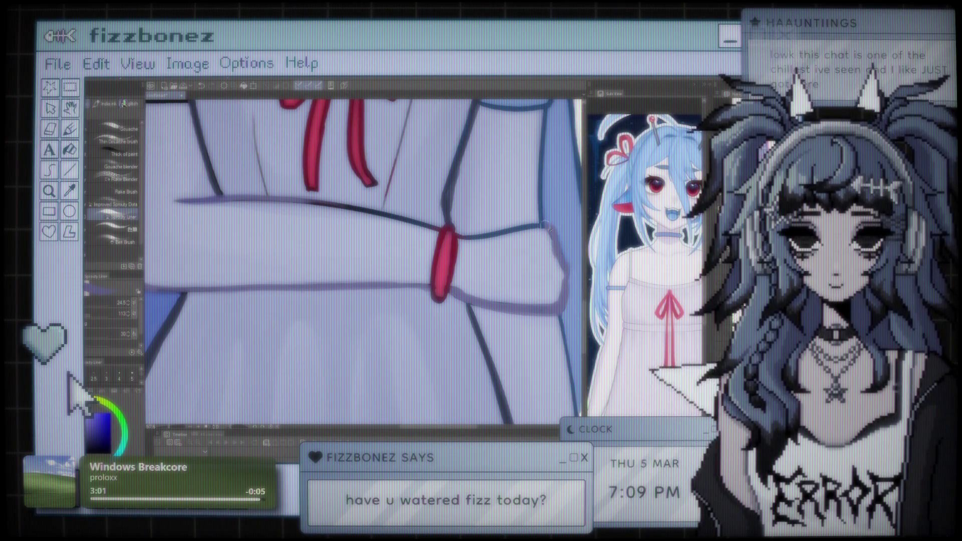
drag(521, 227, 462, 236)
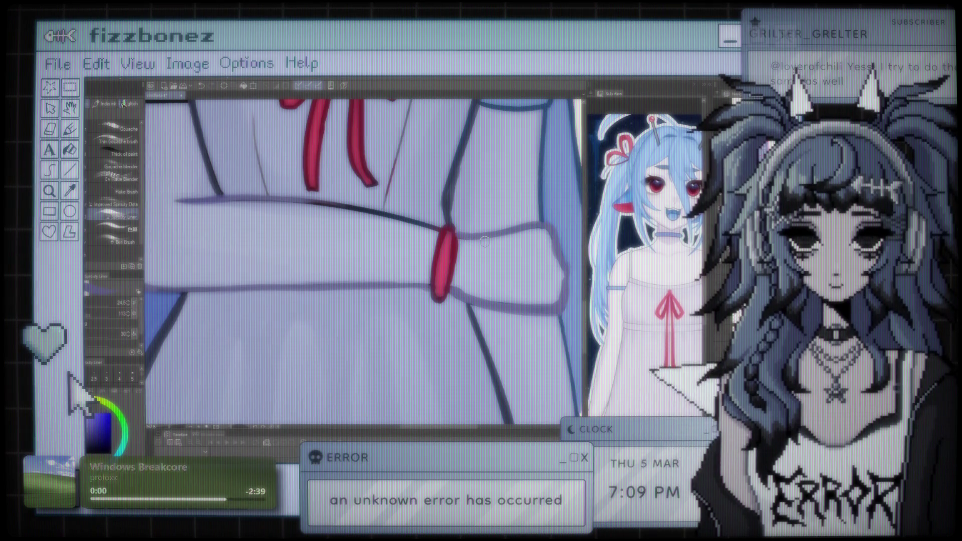
key(ctrl+minus)
key(ctrl+minus)
key(ctrl+minus)
key(ctrl+minus)
key(ctrl+minus)
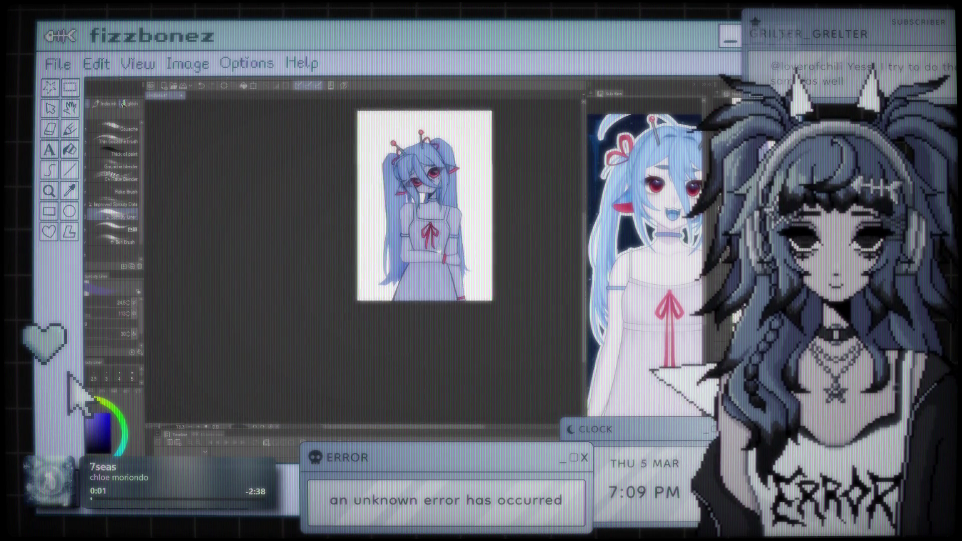
key(ctrl+plus)
key(ctrl+plus)
scroll(388, 178, up, 6)
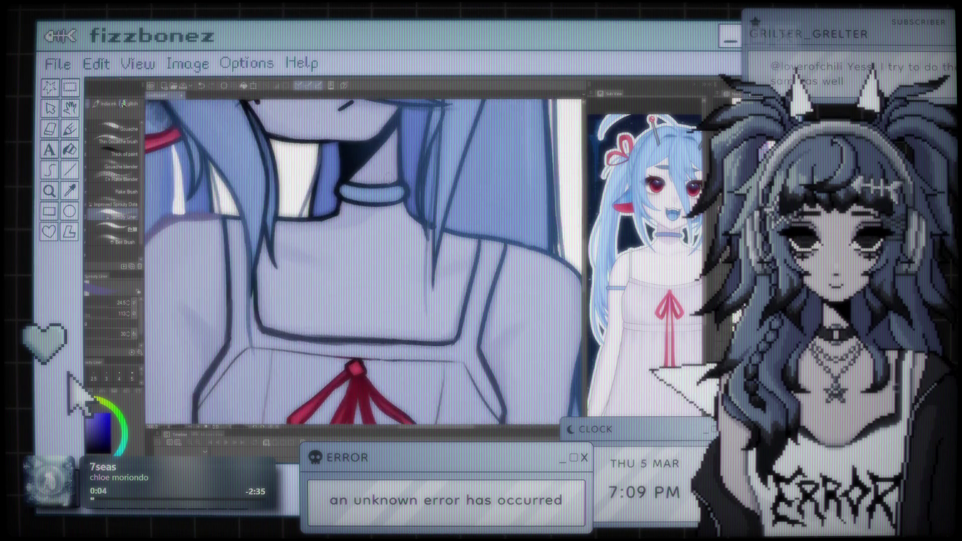
drag(392, 229, 373, 285)
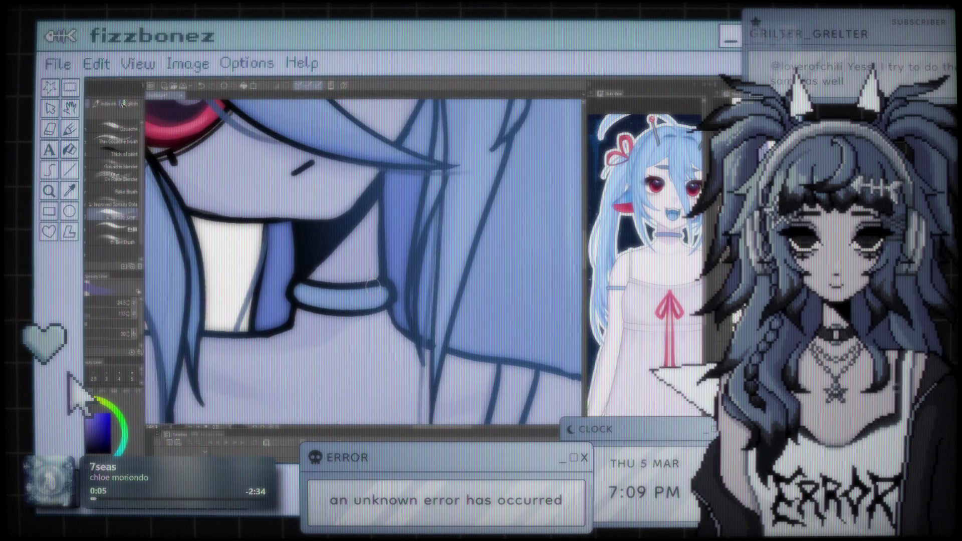
scroll(373, 285, down, 4)
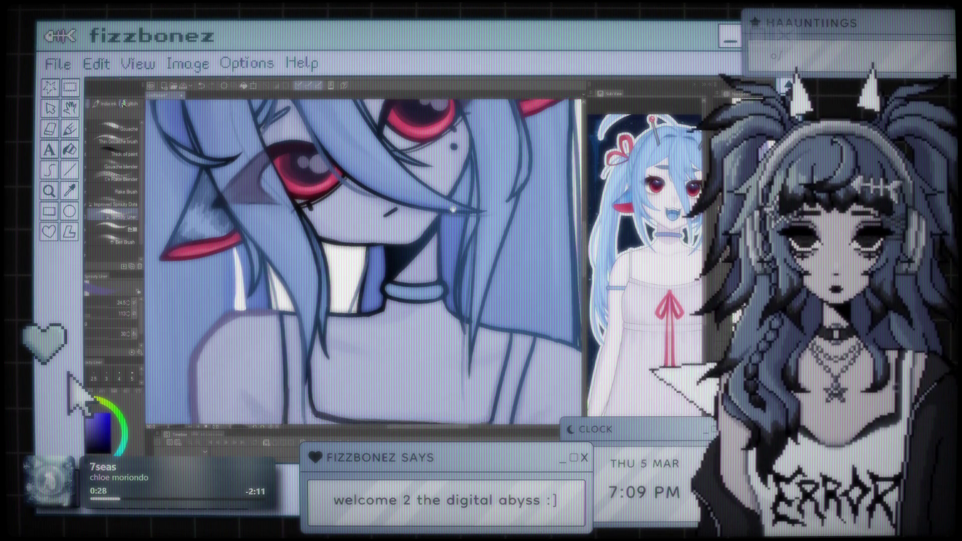
drag(467, 245, 491, 240)
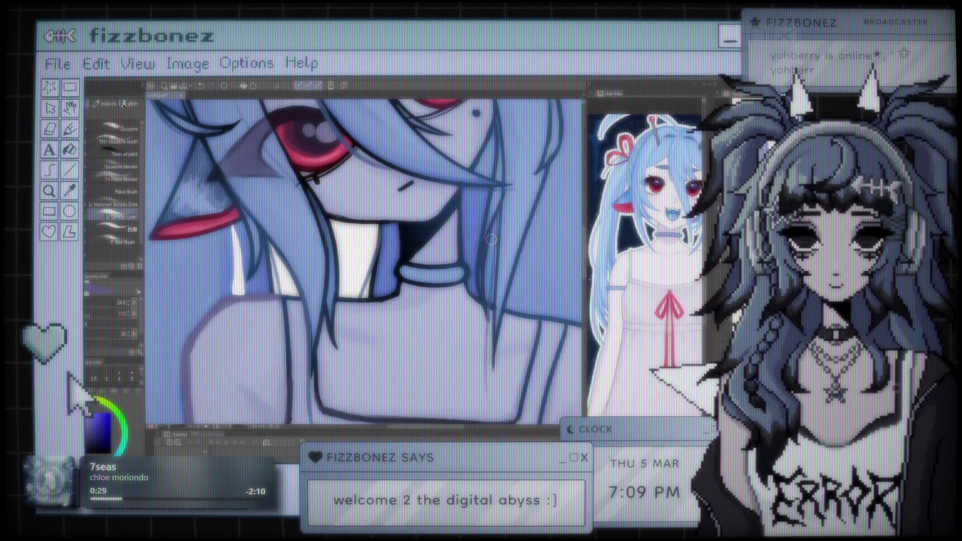
scroll(447, 232, up, 2)
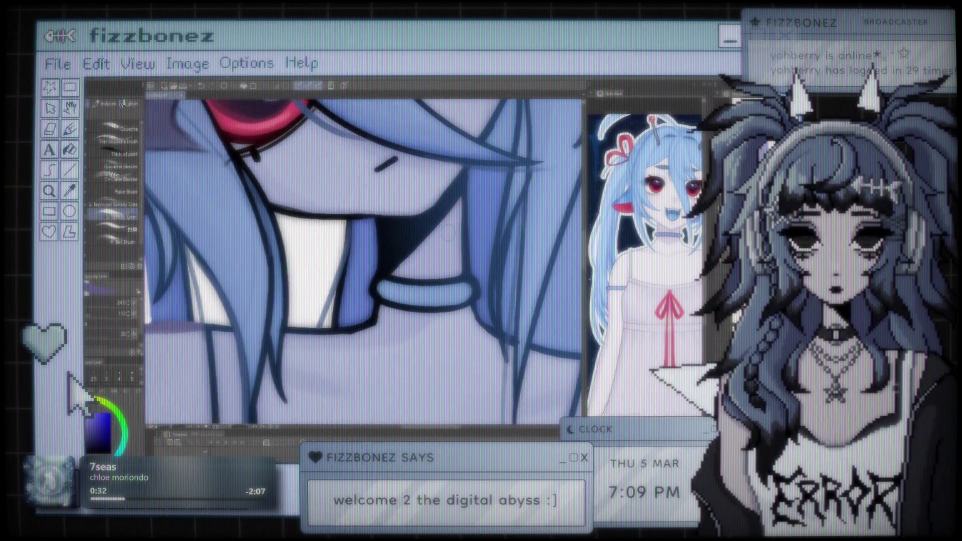
drag(423, 279, 364, 236)
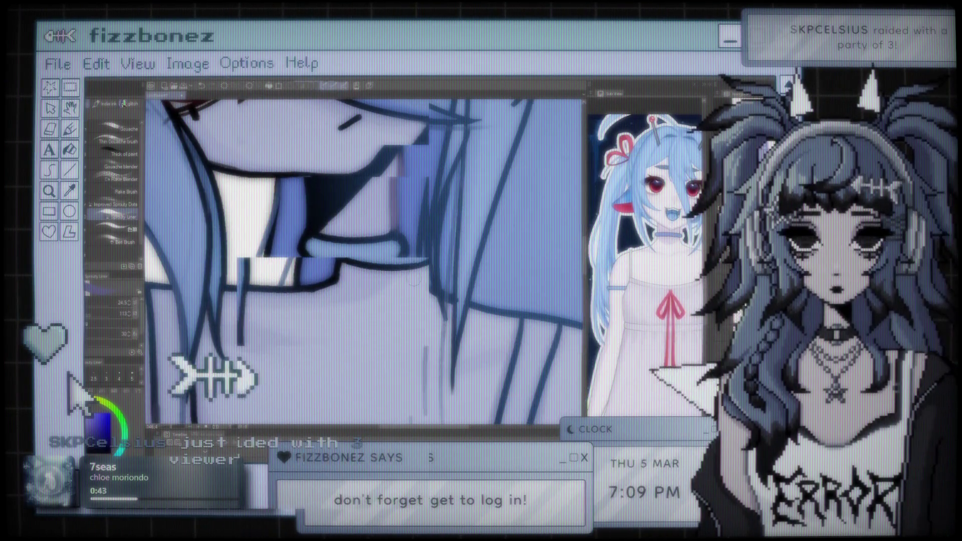
key(ctrl+0)
scroll(361, 260, down, 2)
scroll(361, 260, up, 5)
scroll(361, 260, right, 2)
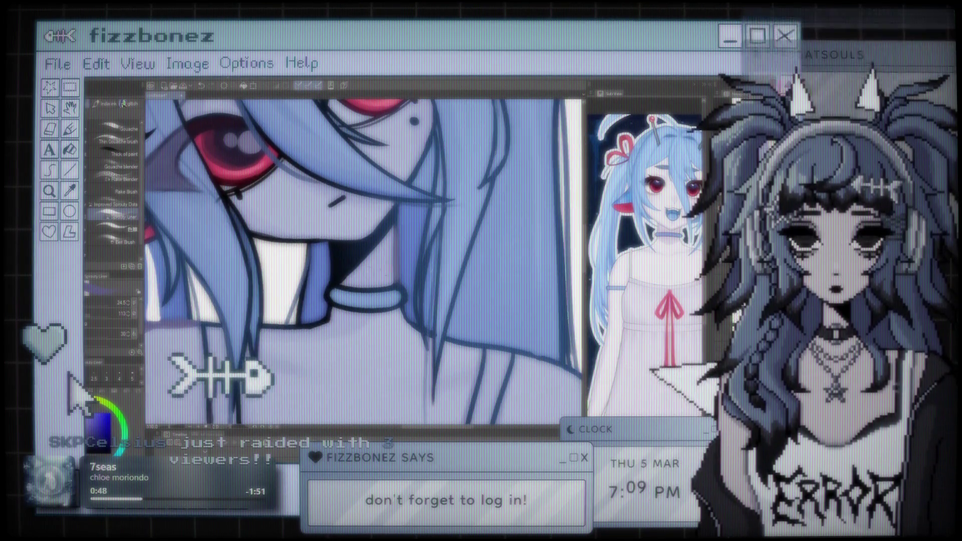
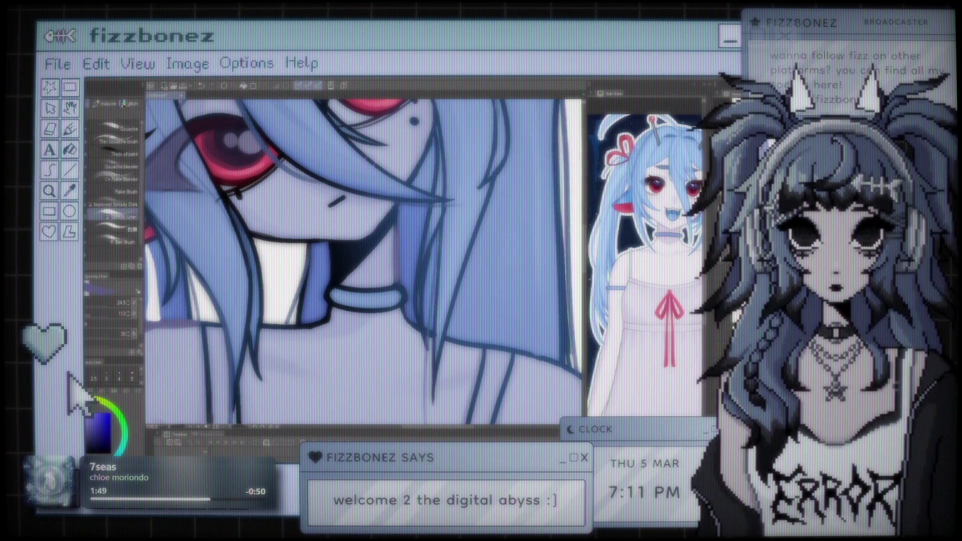
- Repaint the dark lineart along the sleeve edge, then soften it with a lighter tone
scroll(396, 250, down, 5)
scroll(395, 251, up, 5)
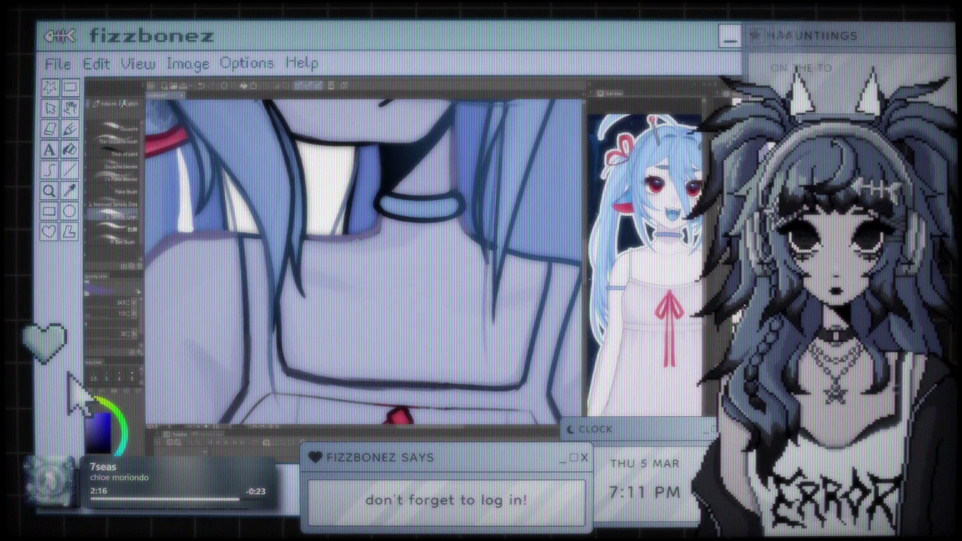
scroll(381, 224, down, 5)
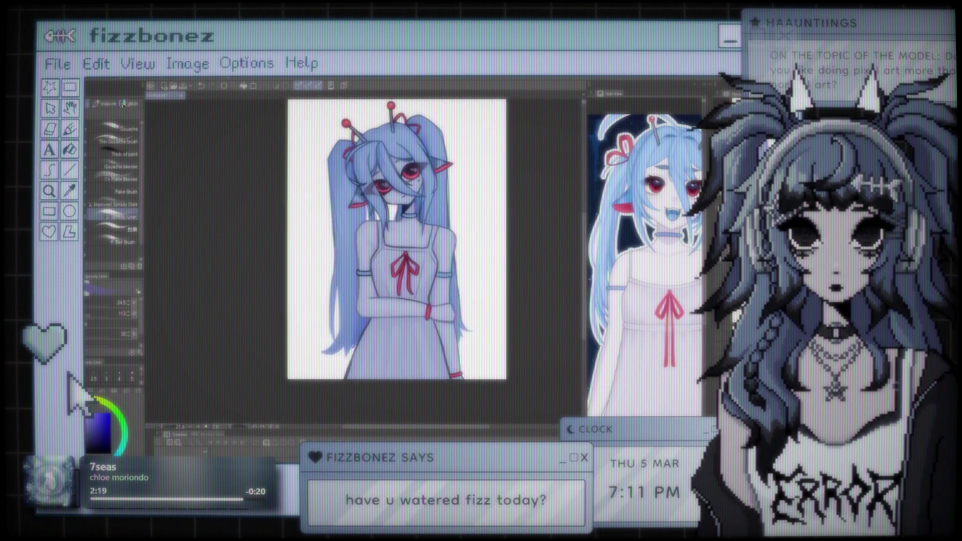
scroll(391, 252, up, 4)
scroll(363, 261, up, 3)
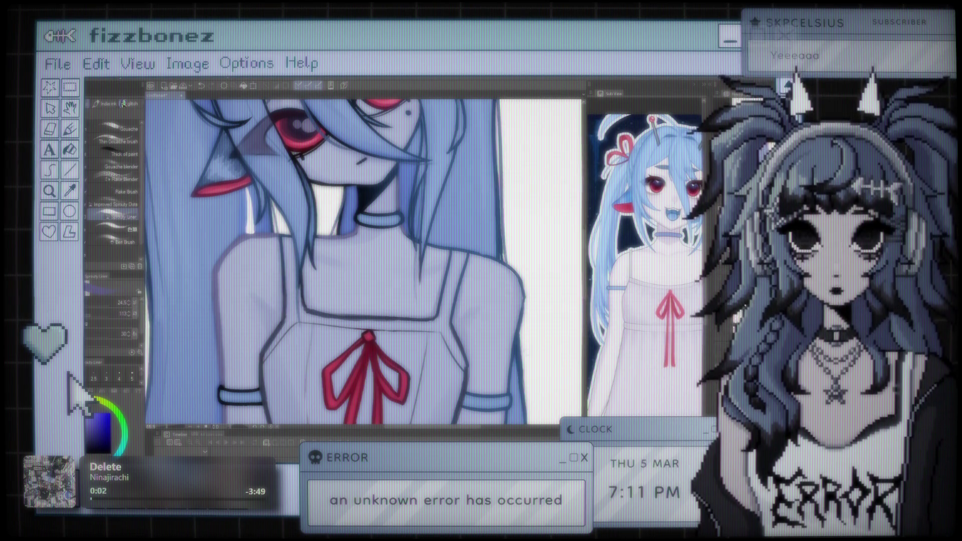
key(ctrl+0)
scroll(424, 234, up, 5)
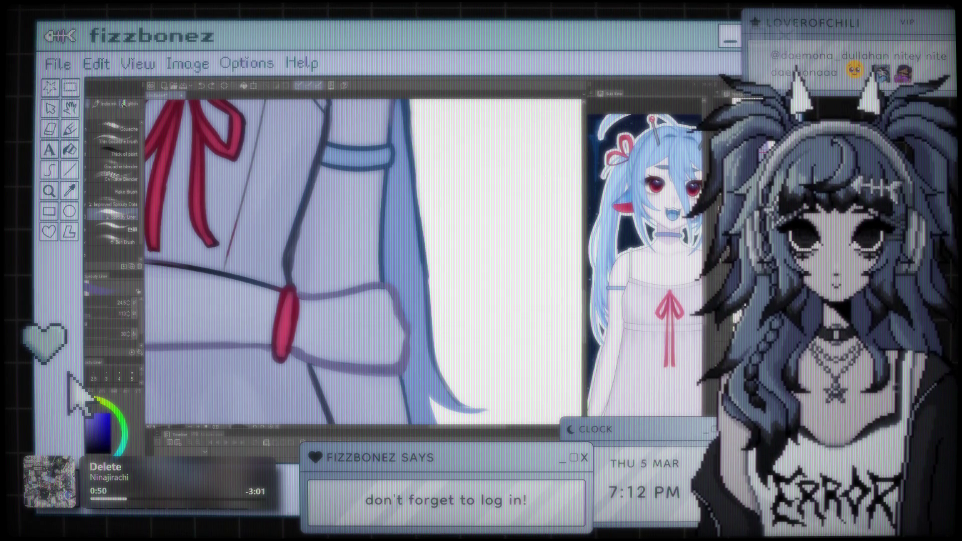
scroll(453, 268, down, 3)
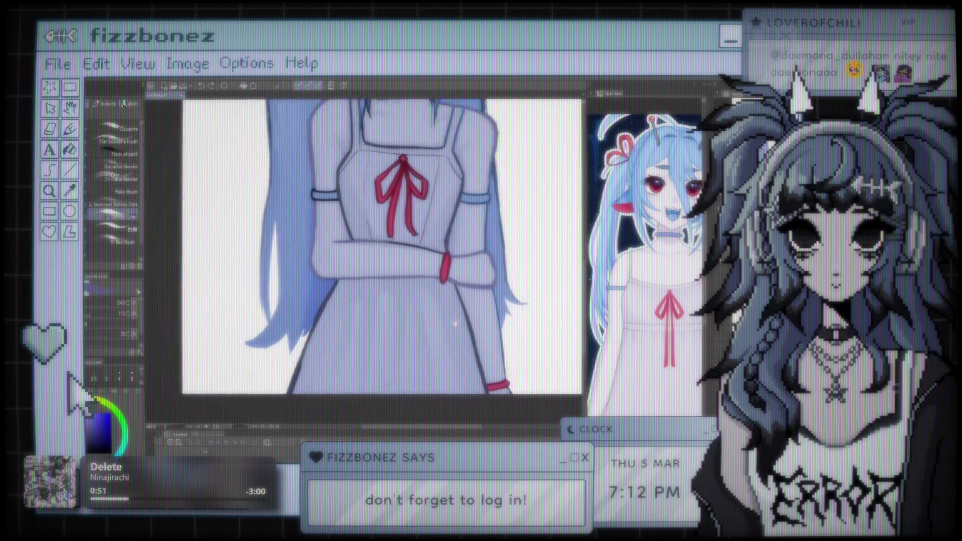
scroll(411, 167, up, 4)
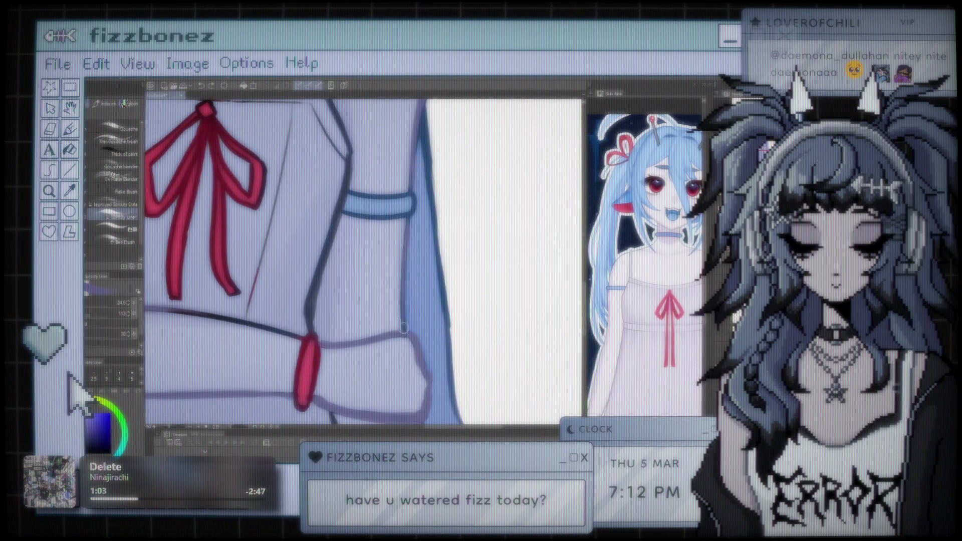
drag(422, 360, 368, 178)
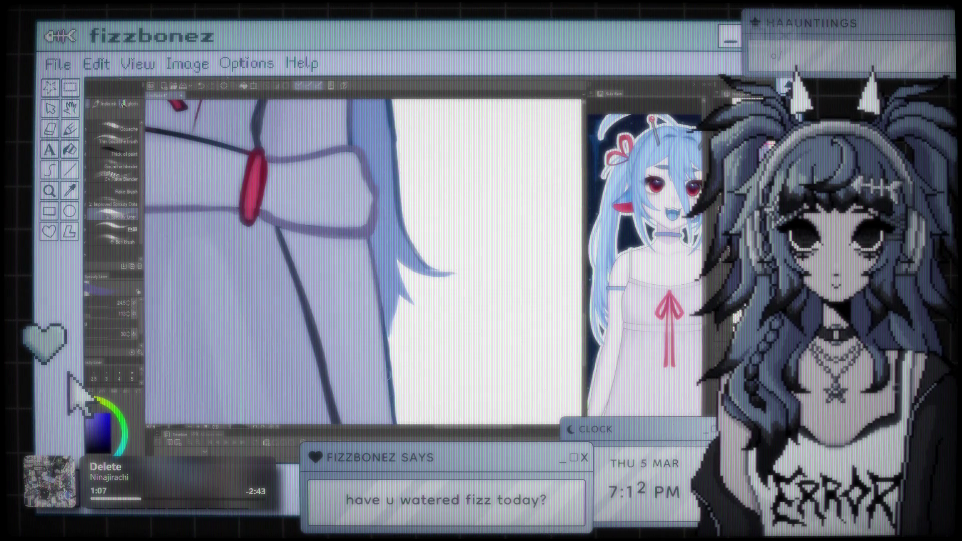
scroll(368, 234, down, 5)
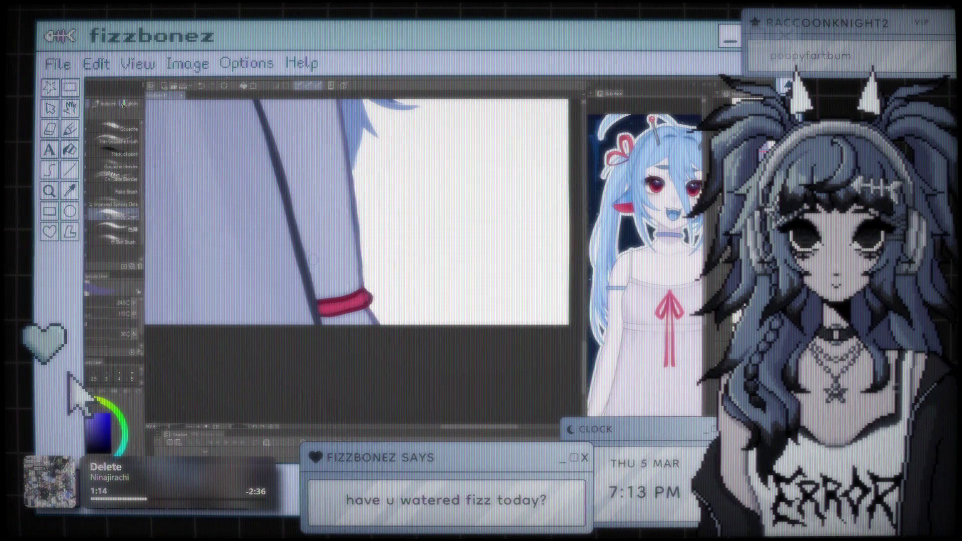
scroll(313, 259, down, 5)
scroll(426, 288, up, 5)
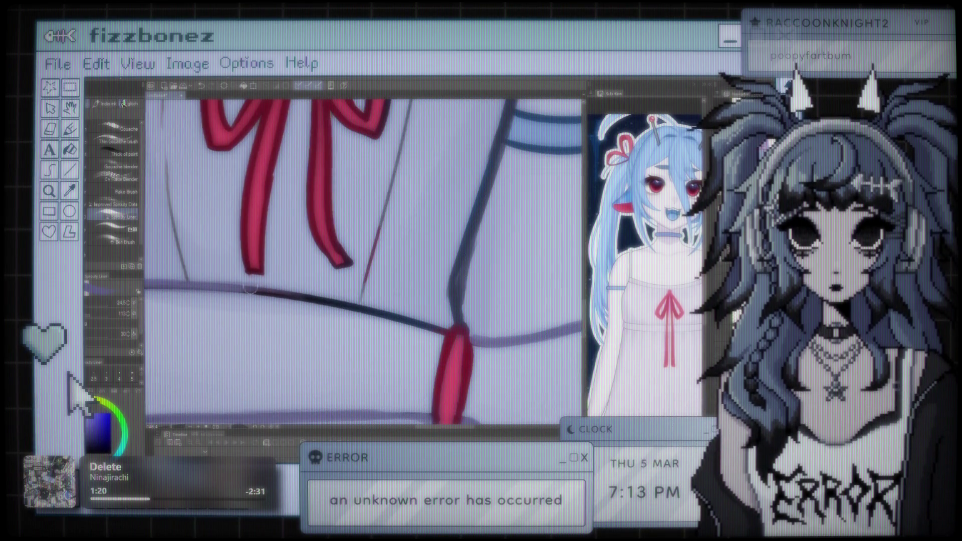
drag(226, 284, 342, 303)
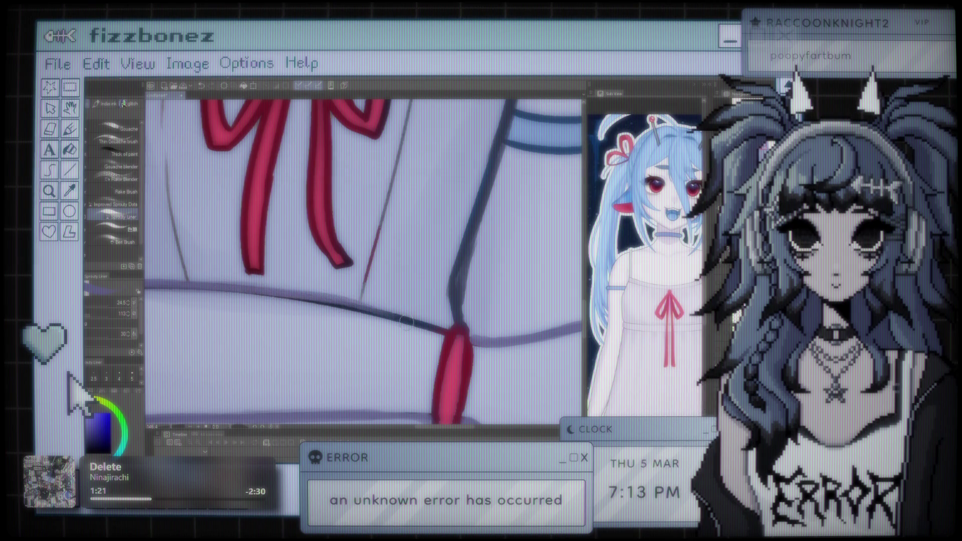
drag(266, 289, 443, 332)
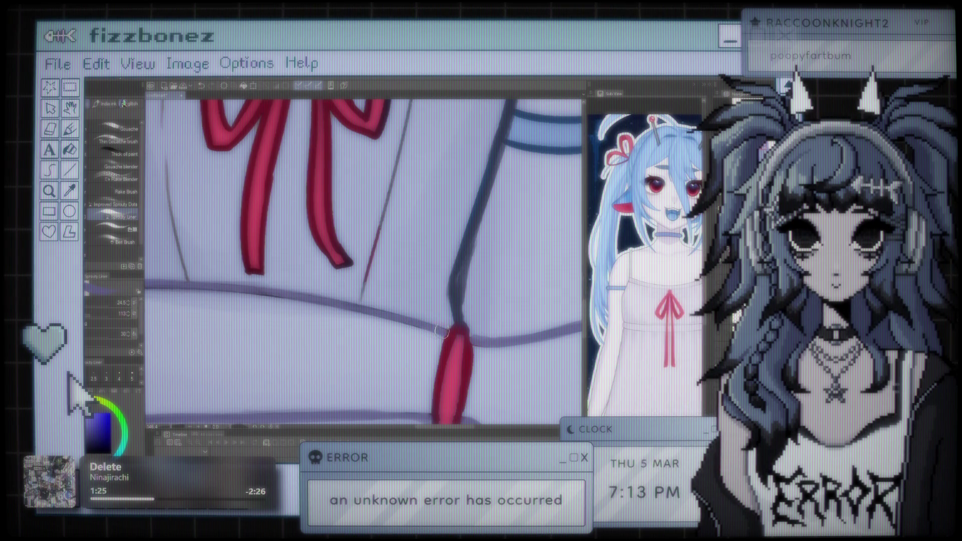
- Extend the purple waist line leftward below the ribbon and thicken its lower edge
scroll(462, 380, down, 5)
scroll(405, 297, up, 4)
scroll(404, 297, up, 3)
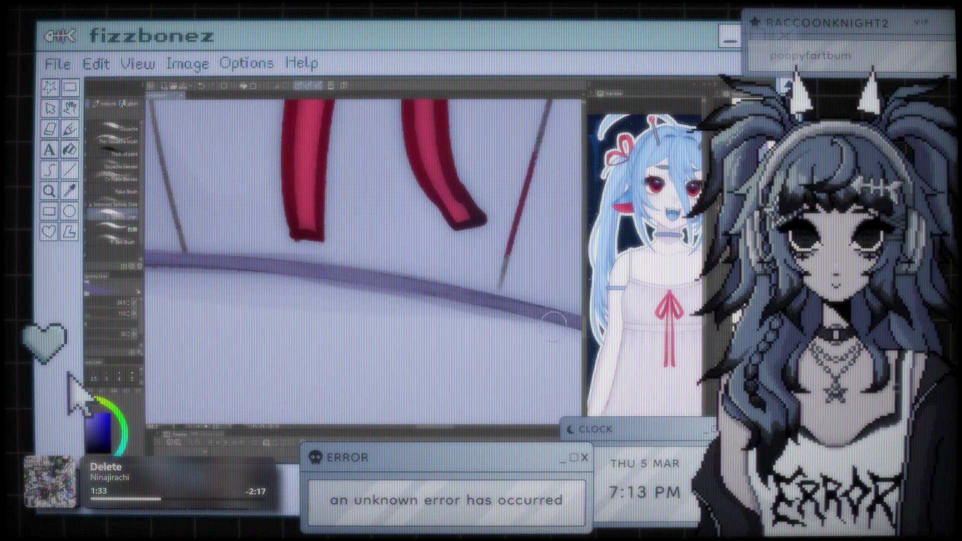
scroll(494, 297, down, 2)
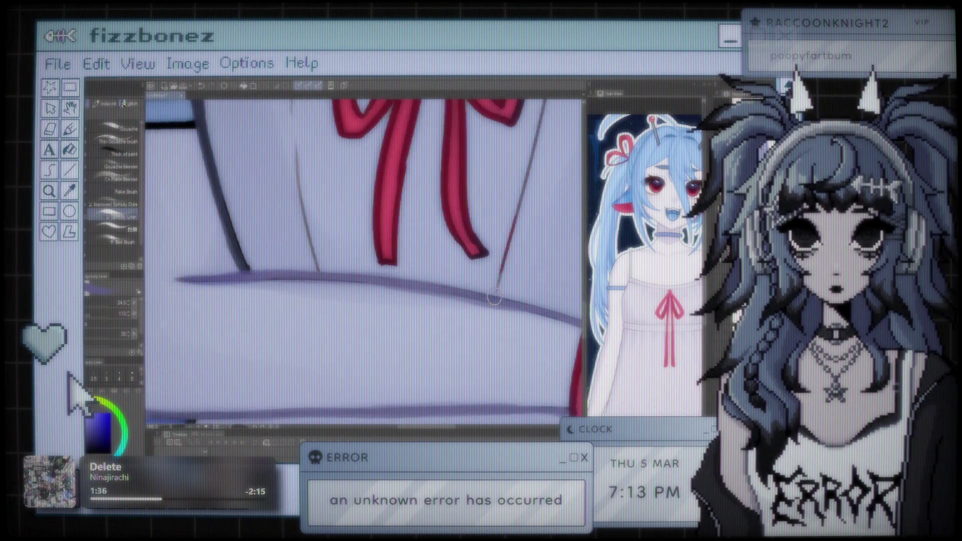
scroll(494, 297, down, 2)
scroll(270, 303, up, 4)
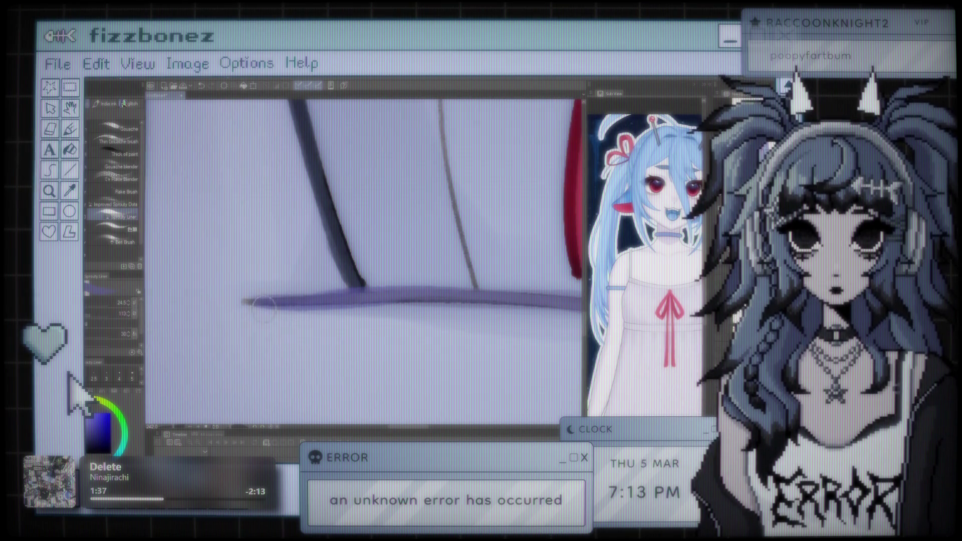
drag(270, 303, 231, 303)
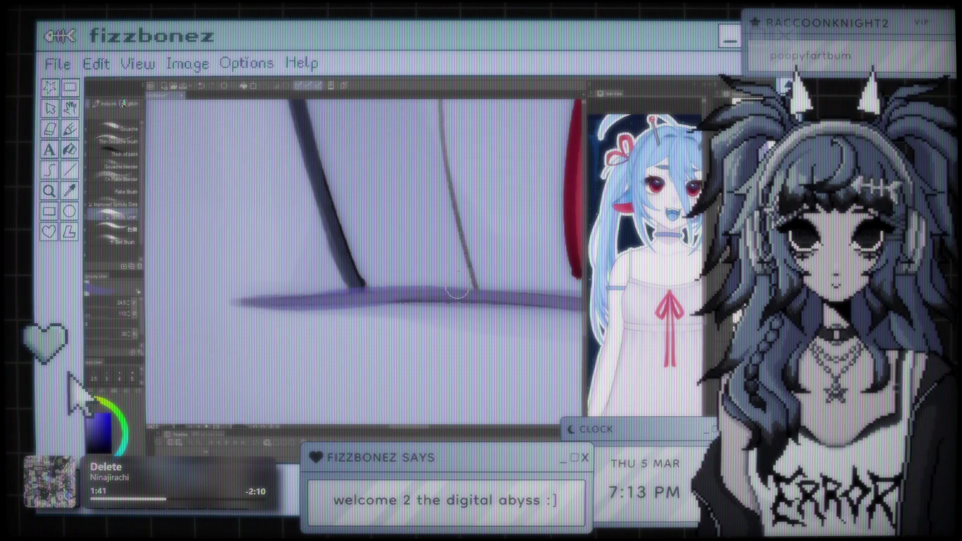
drag(504, 304, 570, 310)
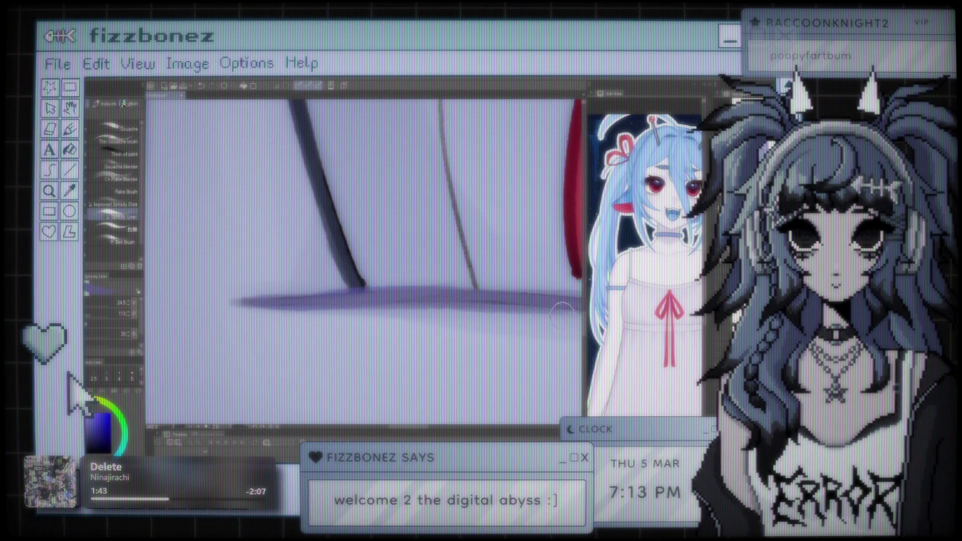
scroll(365, 284, down, 3)
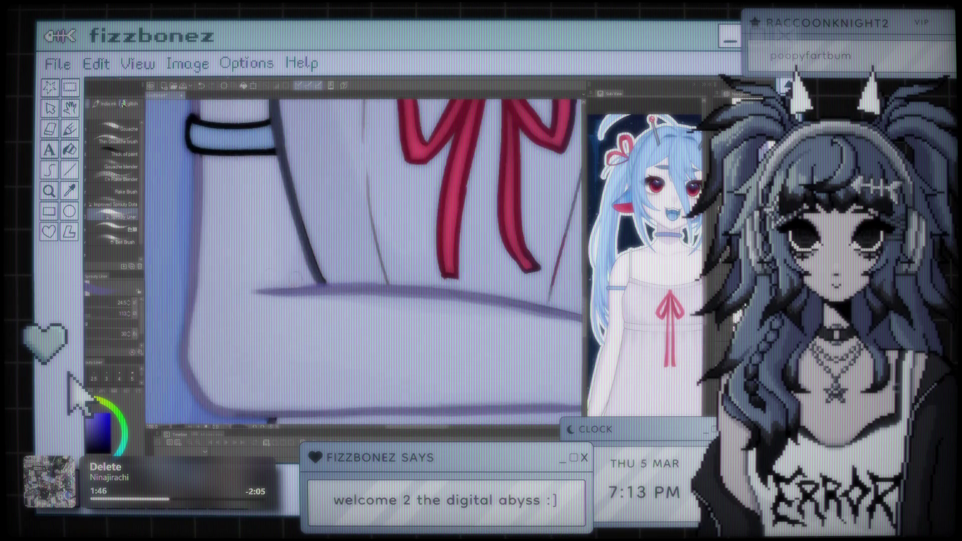
scroll(366, 261, down, 5)
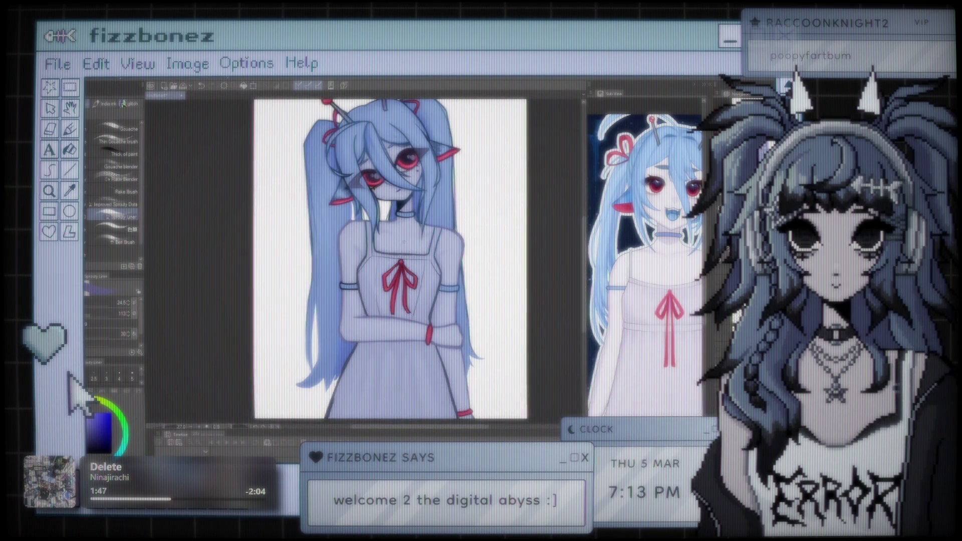
scroll(375, 261, up, 2)
scroll(376, 261, down, 2)
scroll(376, 261, up, 2)
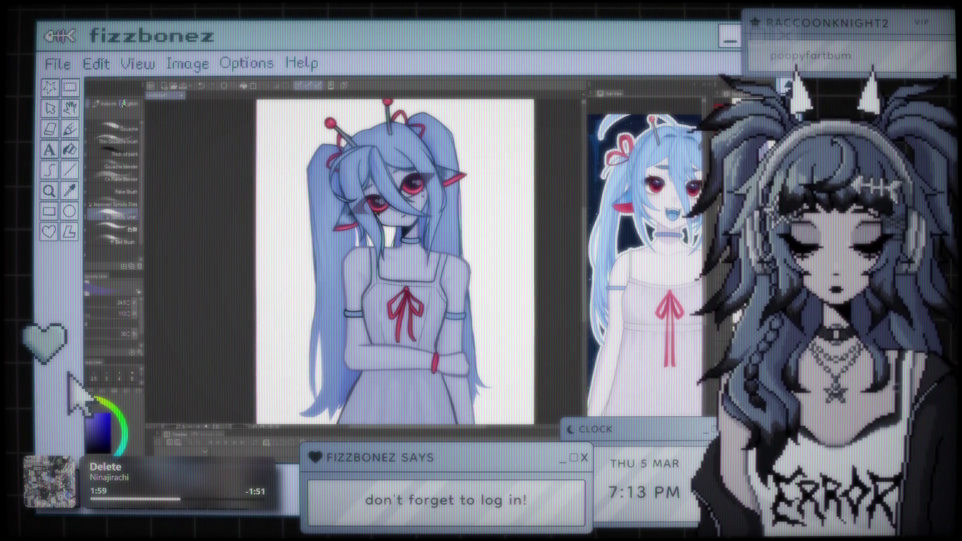
scroll(501, 300, up, 6)
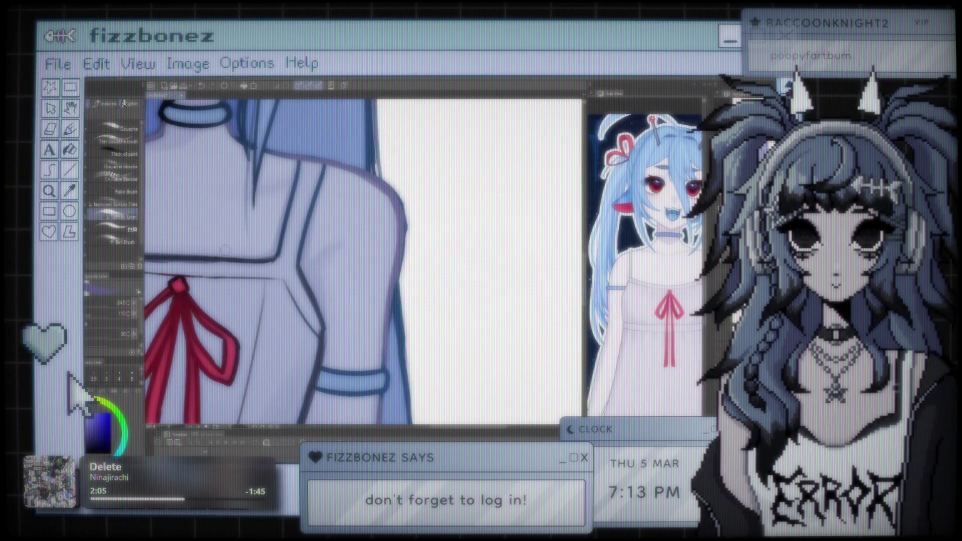
scroll(294, 263, down, 3)
scroll(438, 286, down, 5)
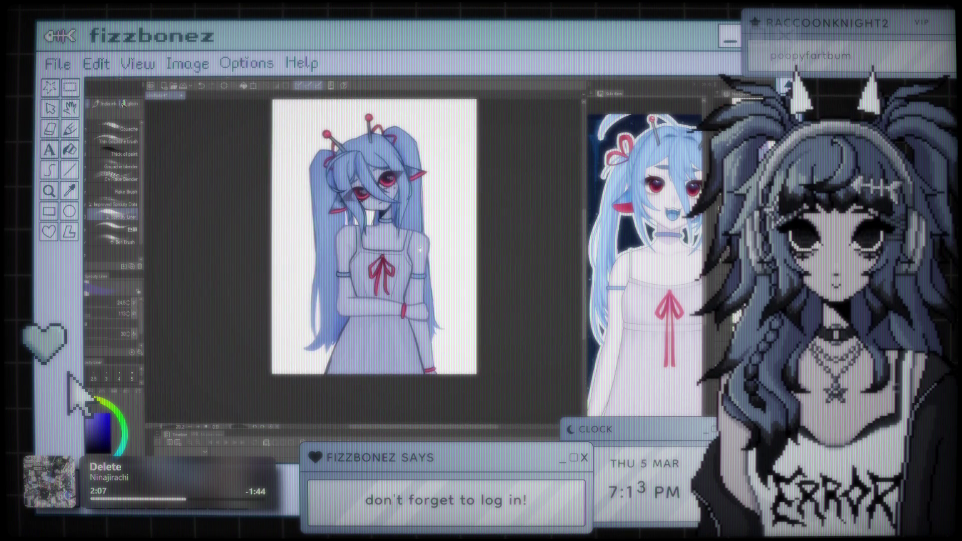
mouse_move(405, 256)
mouse_down()
mouse_move(439, 256)
mouse_move(419, 256)
mouse_up()
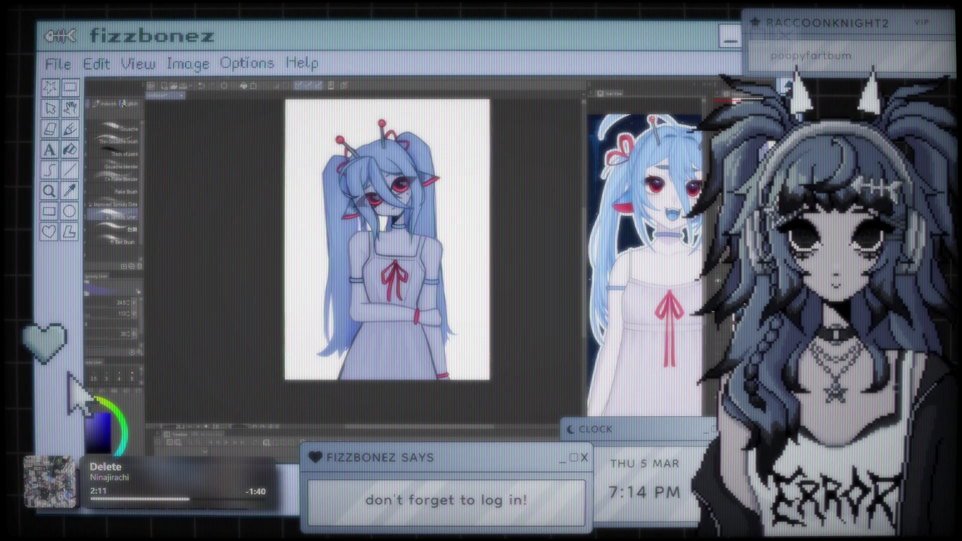
key(ctrl+z)
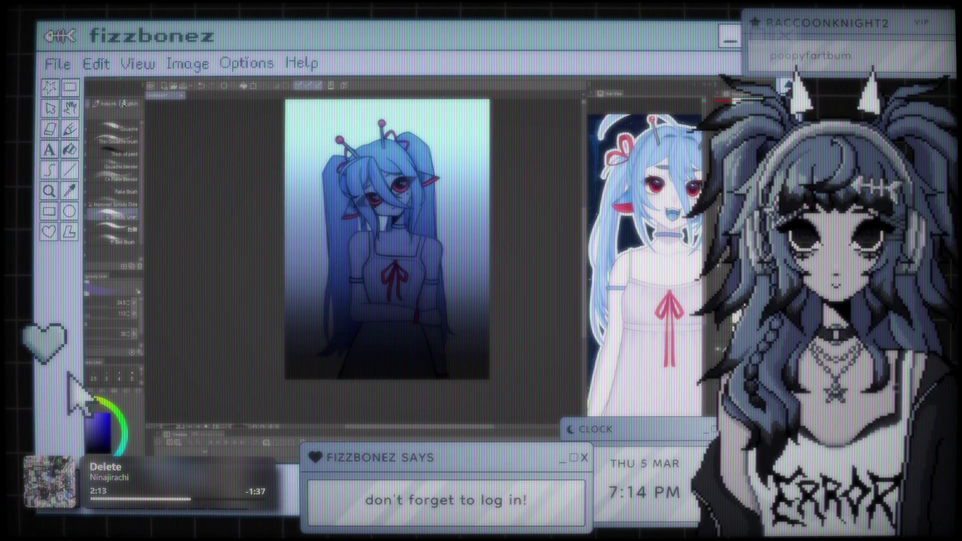
- Toggle the dark blue overlay against the light cyan gradient, ending with the turquoise-to-navy overlay applied
key(ctrl+z)
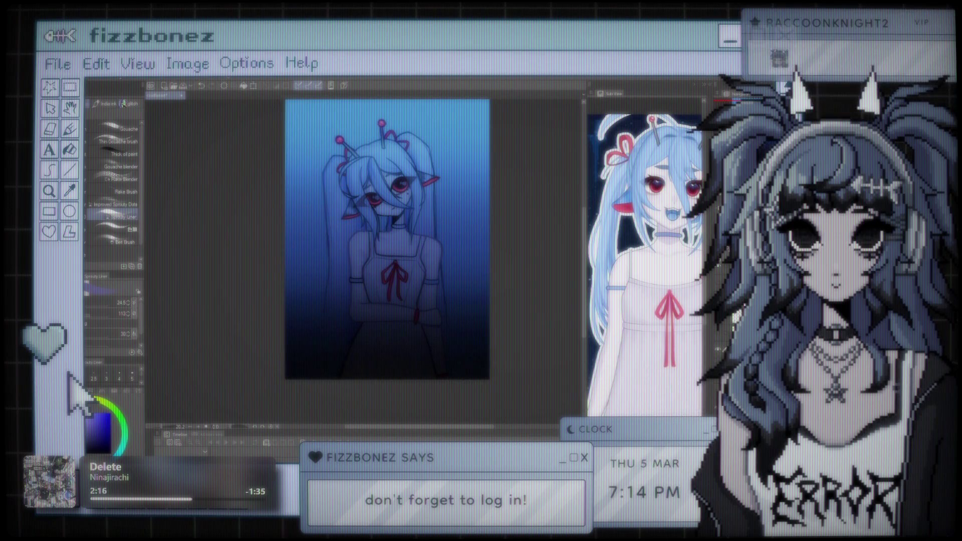
key(ctrl+z)
key(ctrl+y)
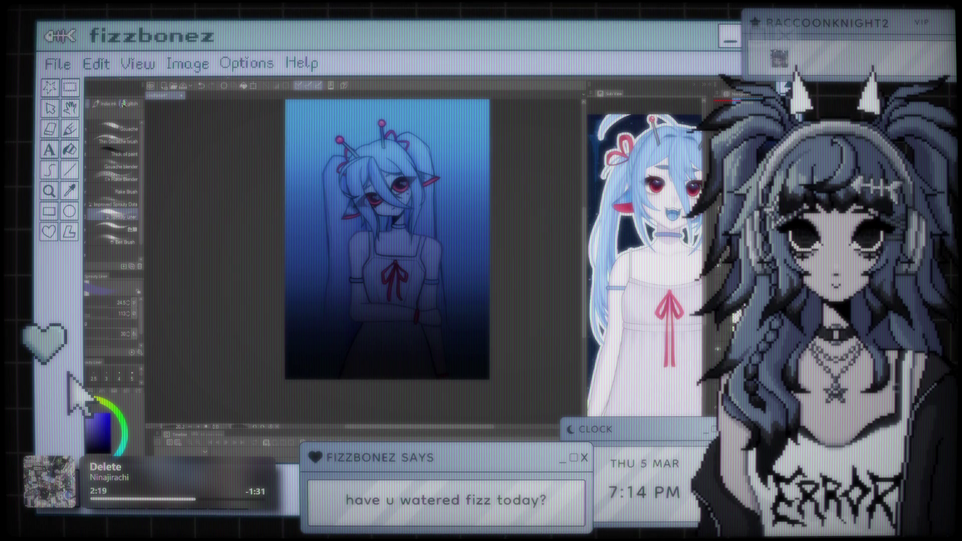
key(ctrl+z)
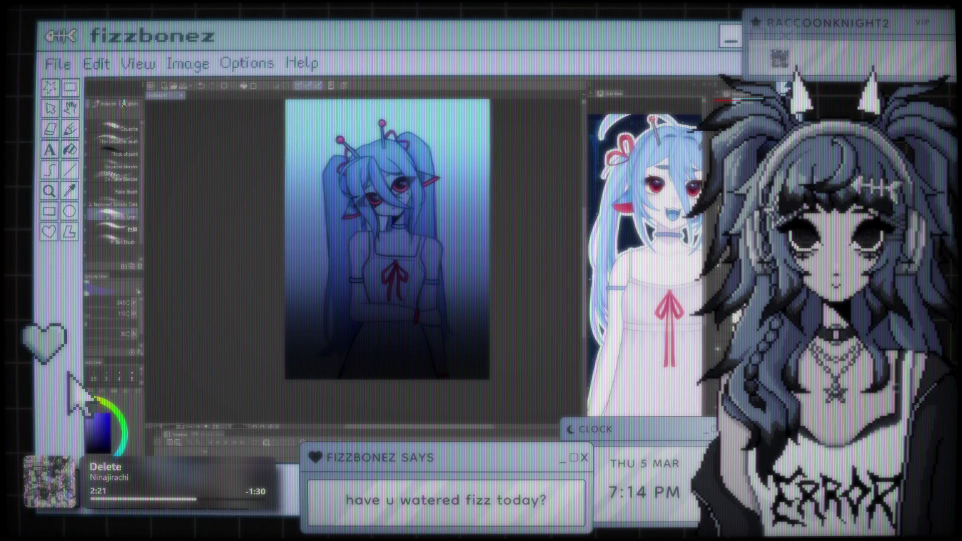
key(ctrl+y)
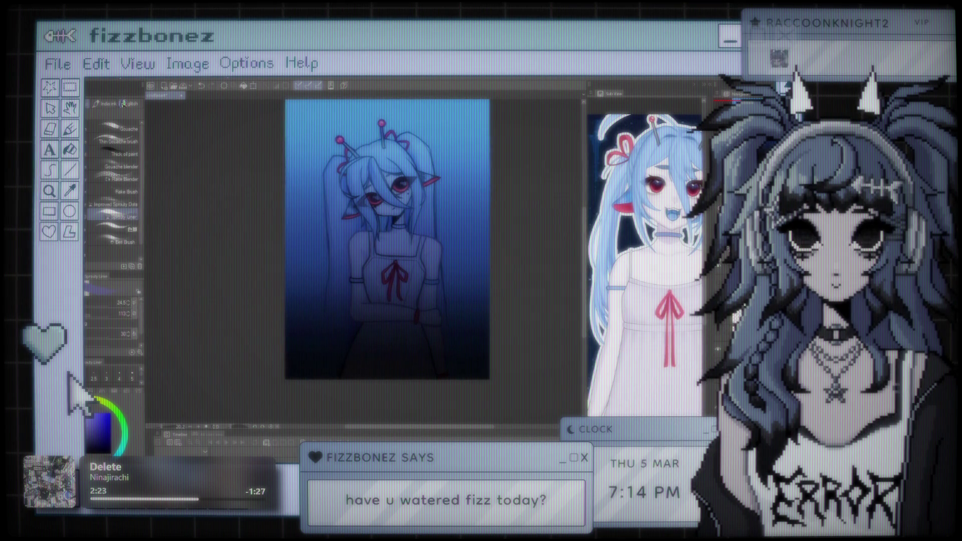
key(ctrl+z)
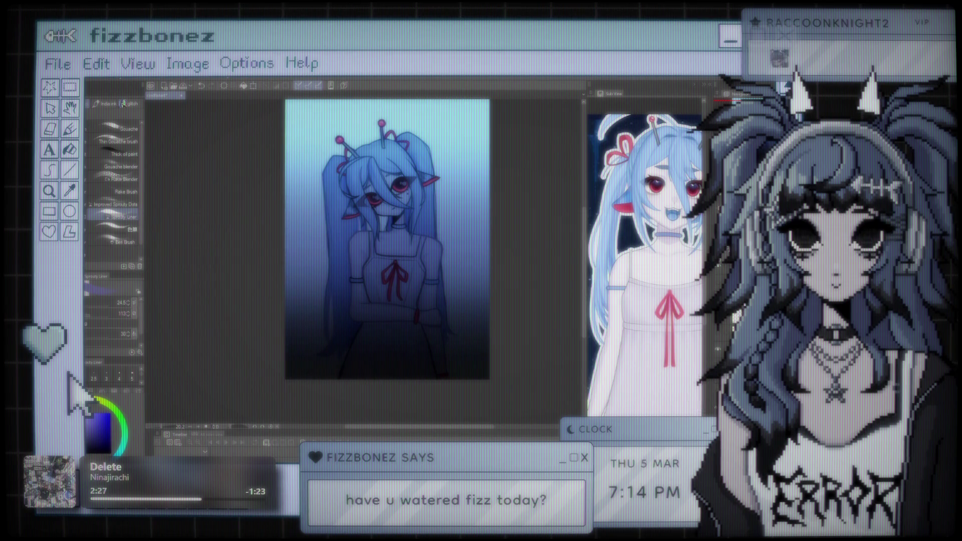
key(ctrl+y)
key(ctrl+z)
key(ctrl+y)
key(ctrl+z)
key(ctrl+y)
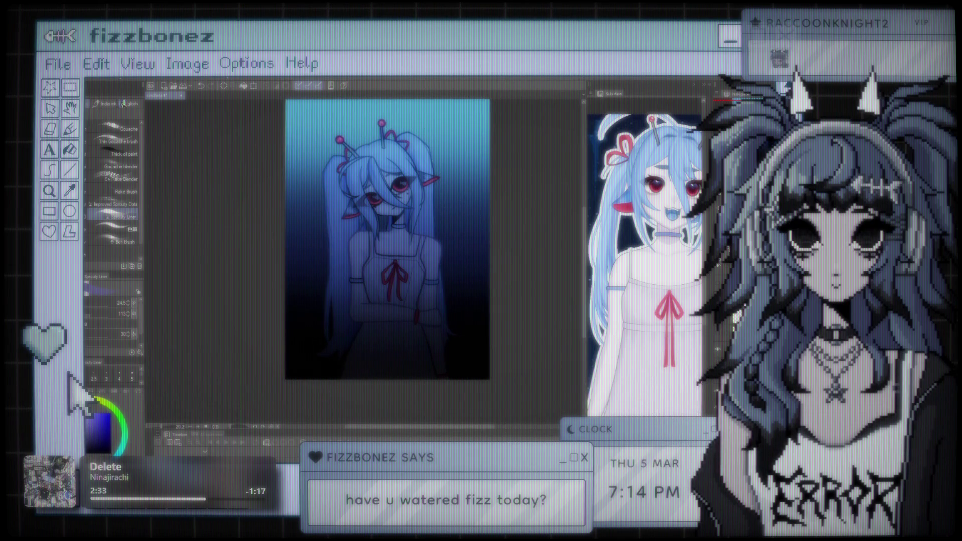
key(ctrl+z)
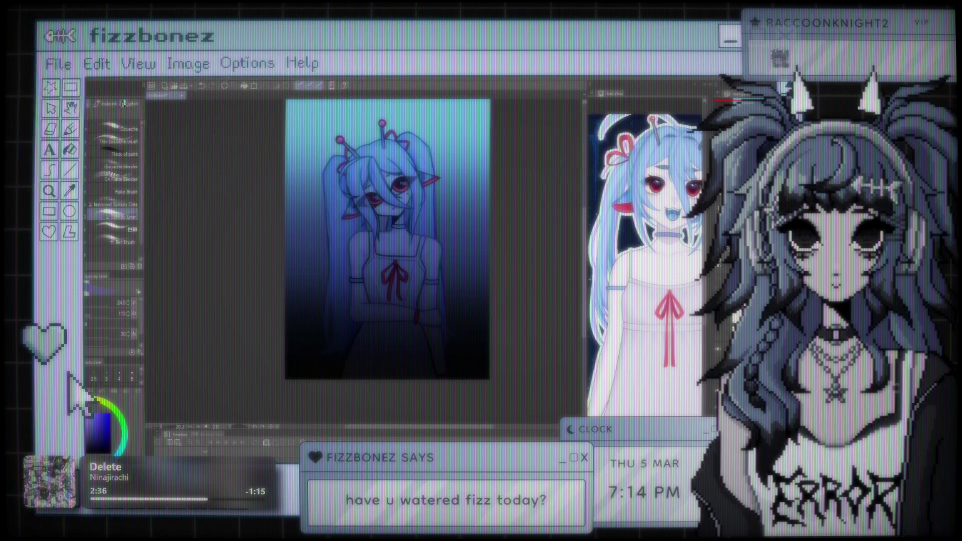
key(ctrl+y)
scroll(421, 255, up, 2)
scroll(401, 256, down, 4)
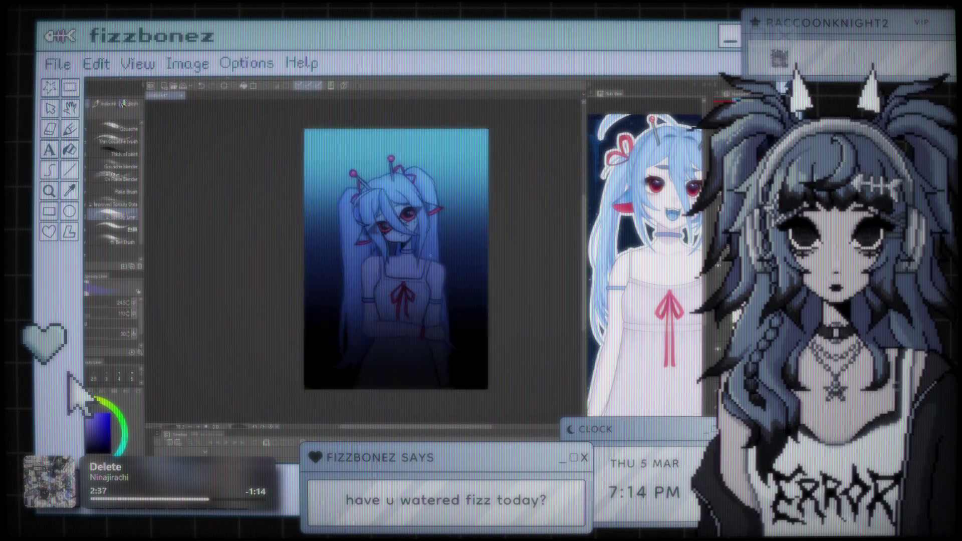
scroll(384, 259, up, 3)
scroll(384, 259, up, 2)
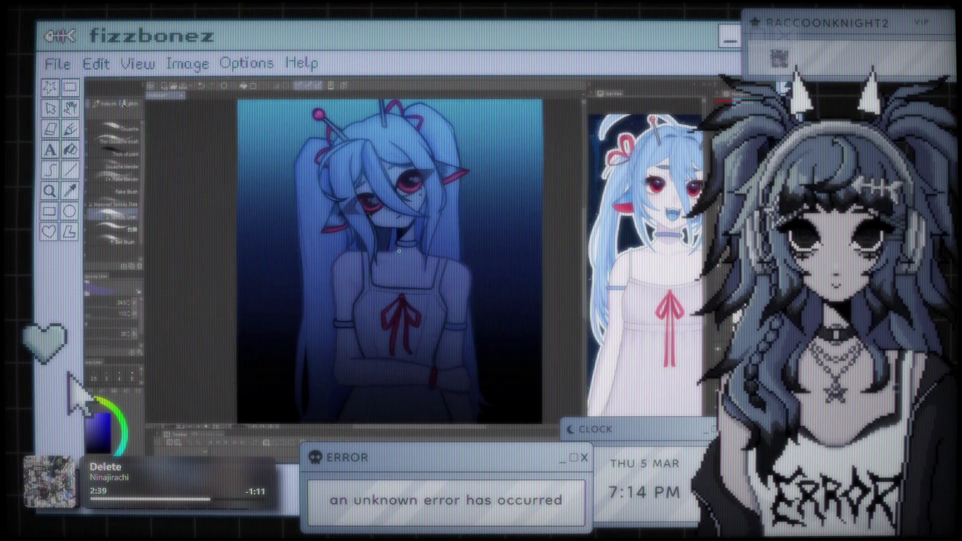
scroll(400, 246, down, 3)
scroll(396, 255, up, 2)
scroll(385, 258, down, 2)
scroll(386, 260, up, 2)
scroll(386, 261, up, 2)
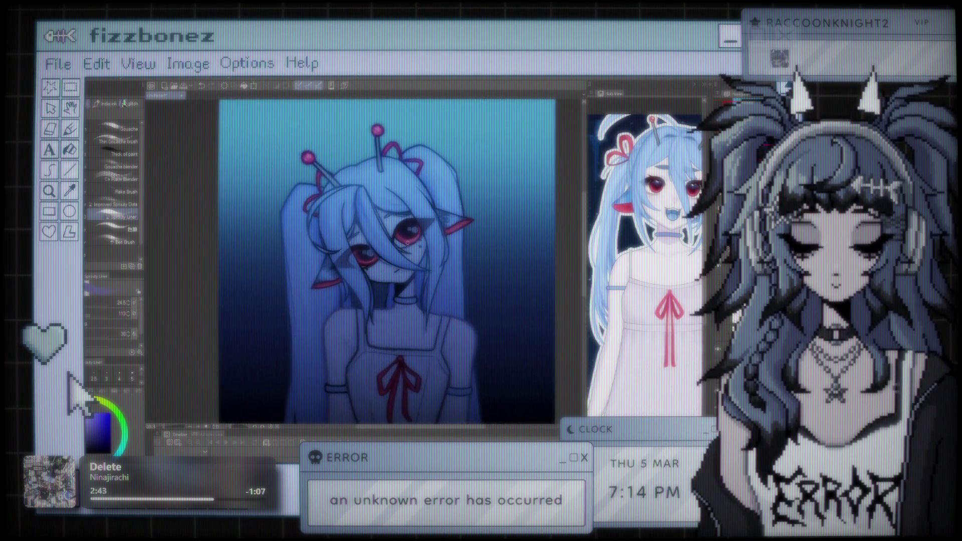
scroll(386, 260, down, 3)
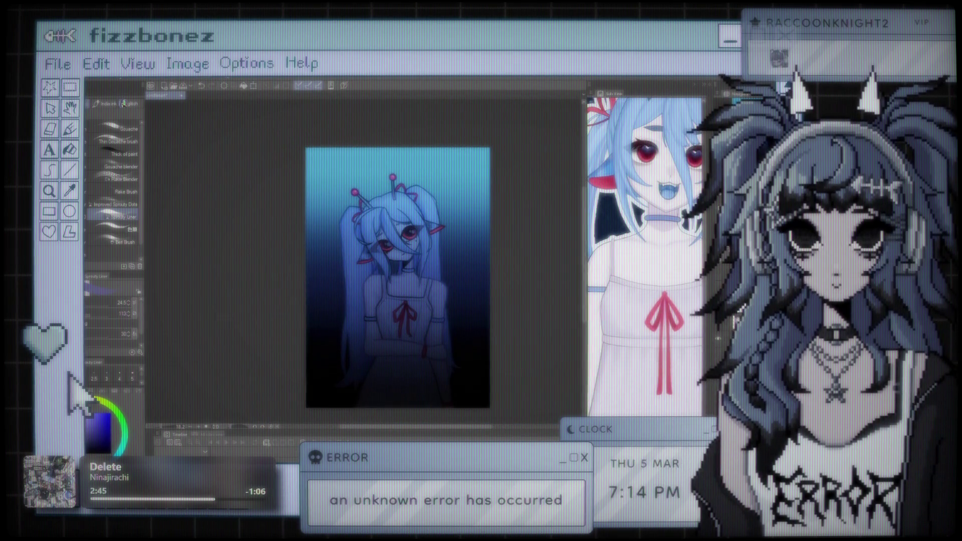
click(720, 326)
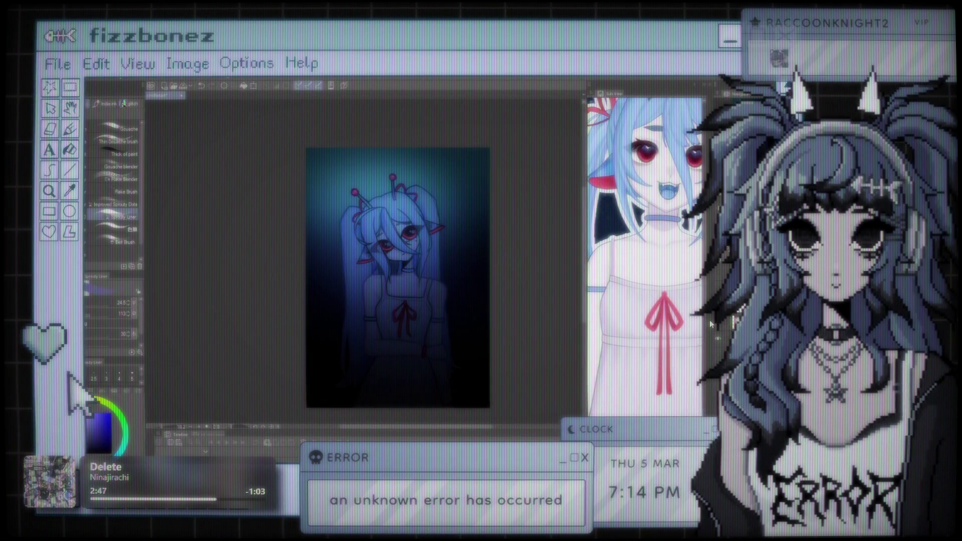
scroll(406, 197, up, 2)
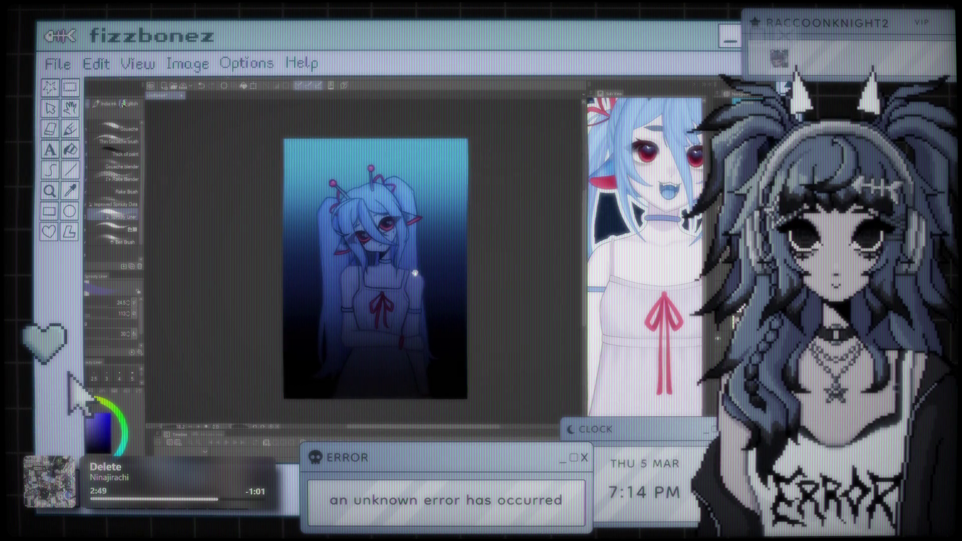
scroll(406, 197, up, 3)
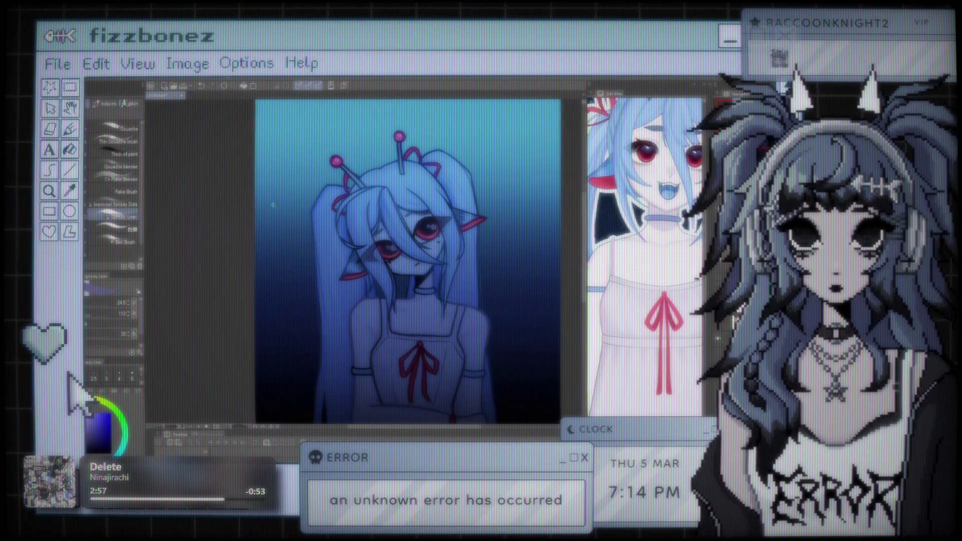
scroll(391, 311, down, 3)
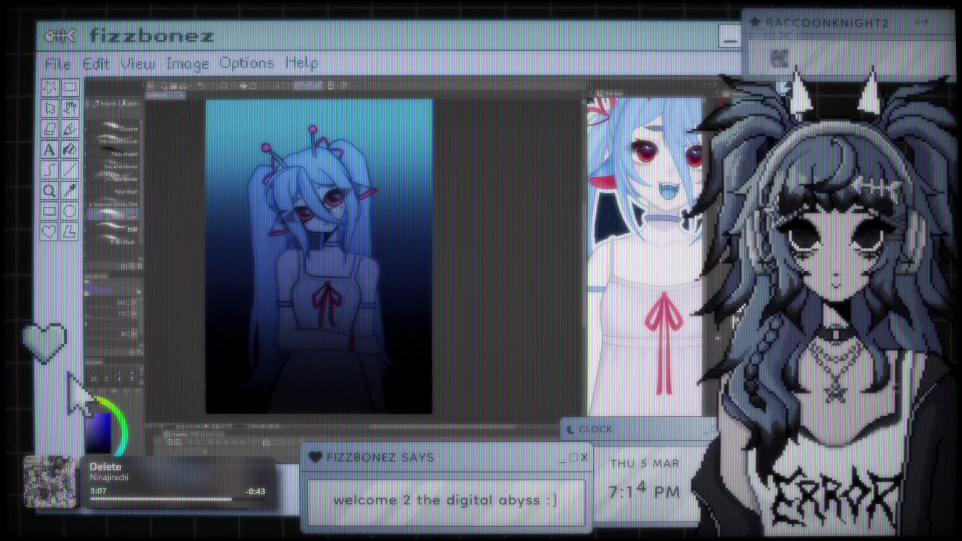
scroll(334, 192, down, 1)
scroll(331, 200, up, 1)
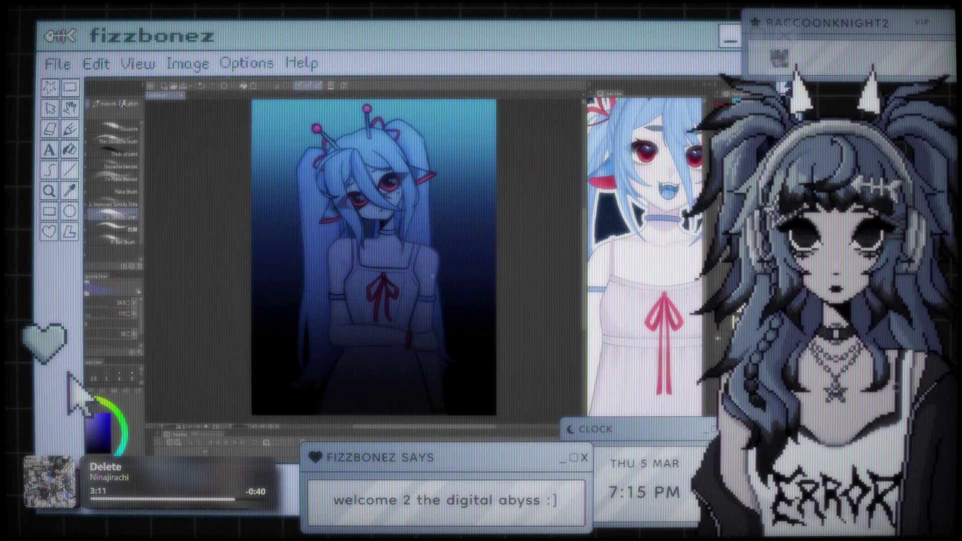
- Compare darker and lightened versions, finishing with the lightening reapplied so the lower dress shows
key(ctrl+z)
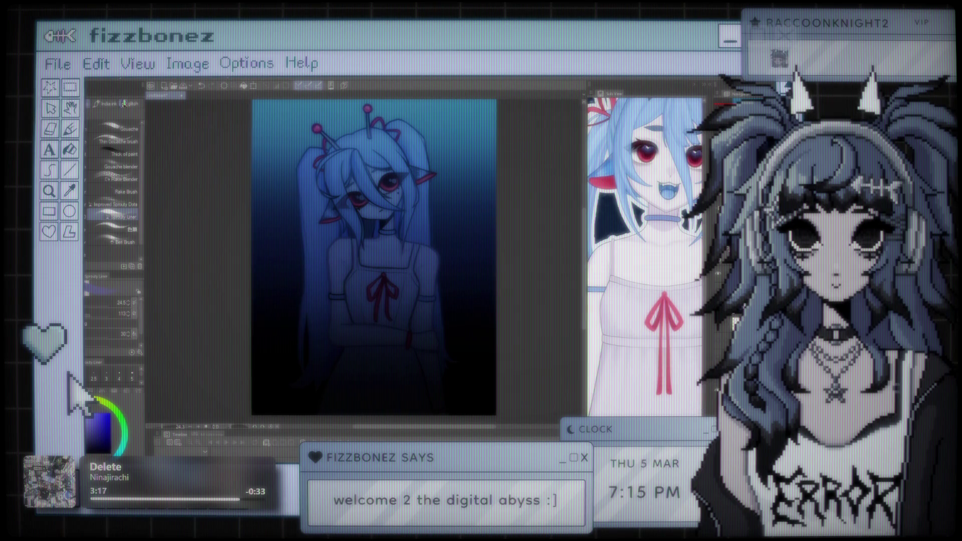
key(ctrl+y)
key(ctrl+y)
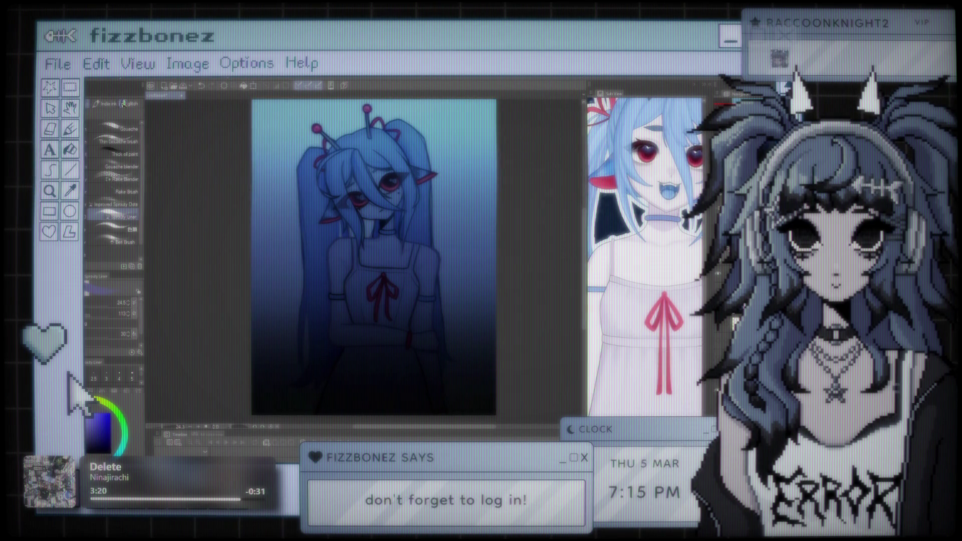
key(ctrl+z)
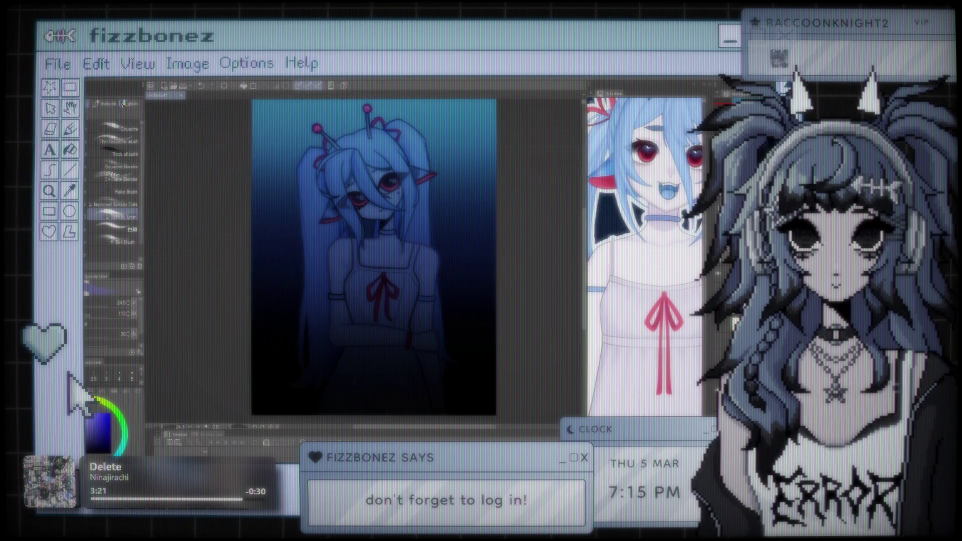
key(ctrl+y)
key(ctrl+z)
key(ctrl+y)
key(ctrl+z)
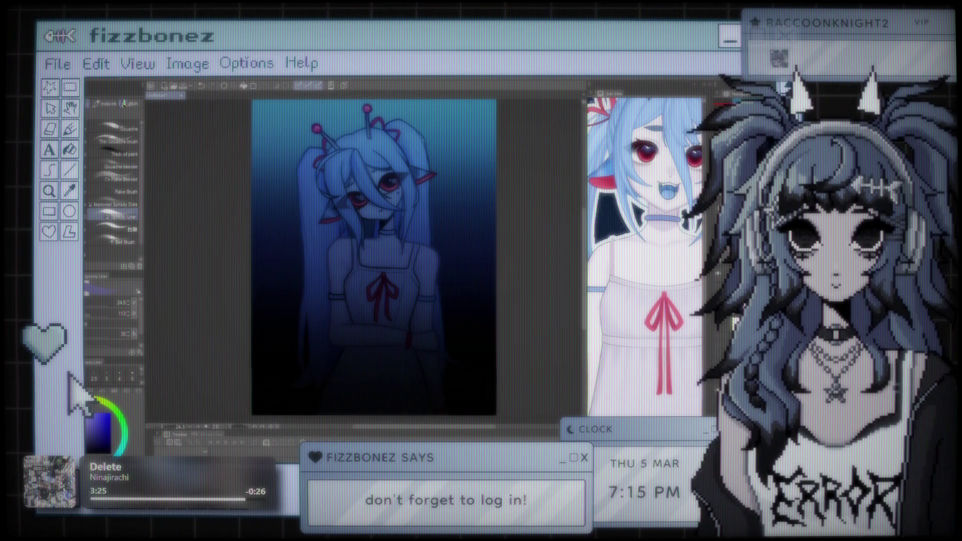
key(ctrl+y)
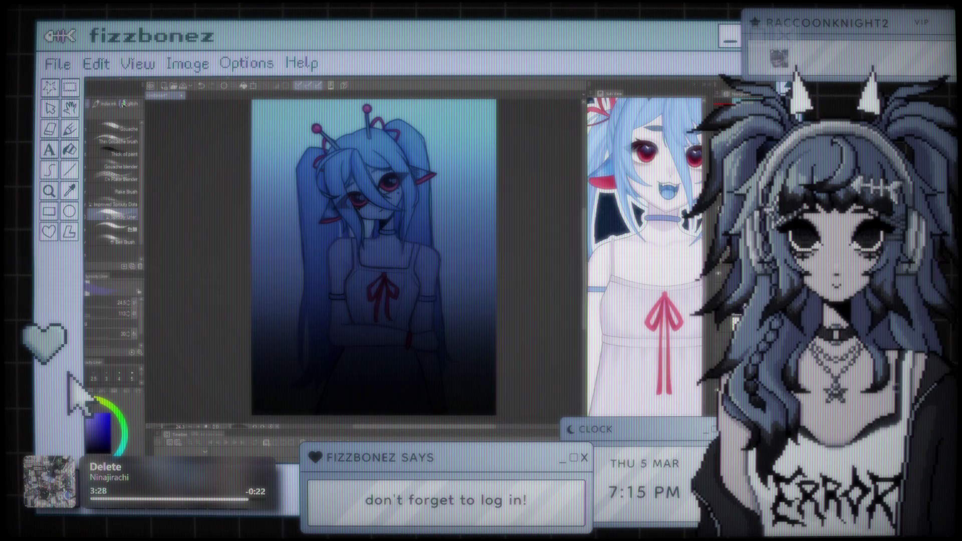
key(ctrl+y)
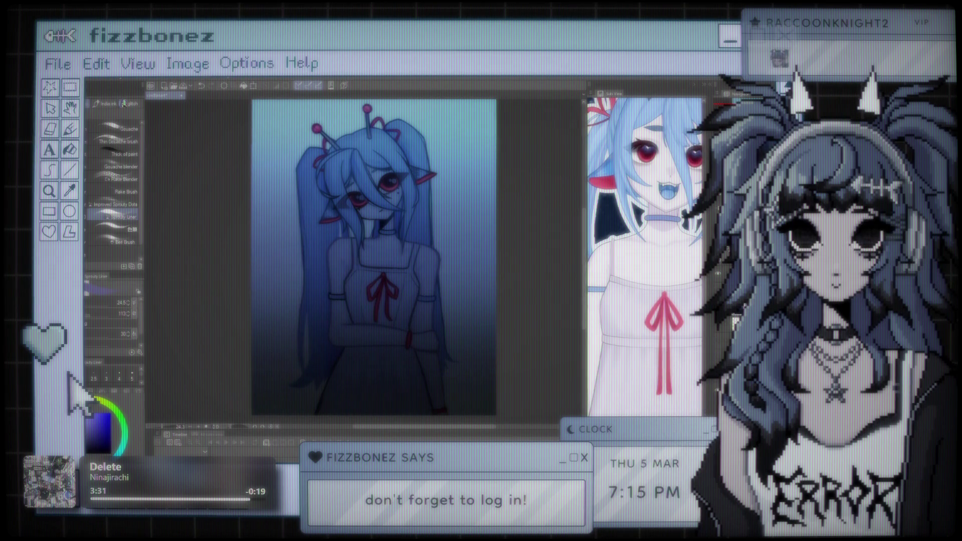
scroll(398, 303, down, 2)
scroll(398, 302, up, 3)
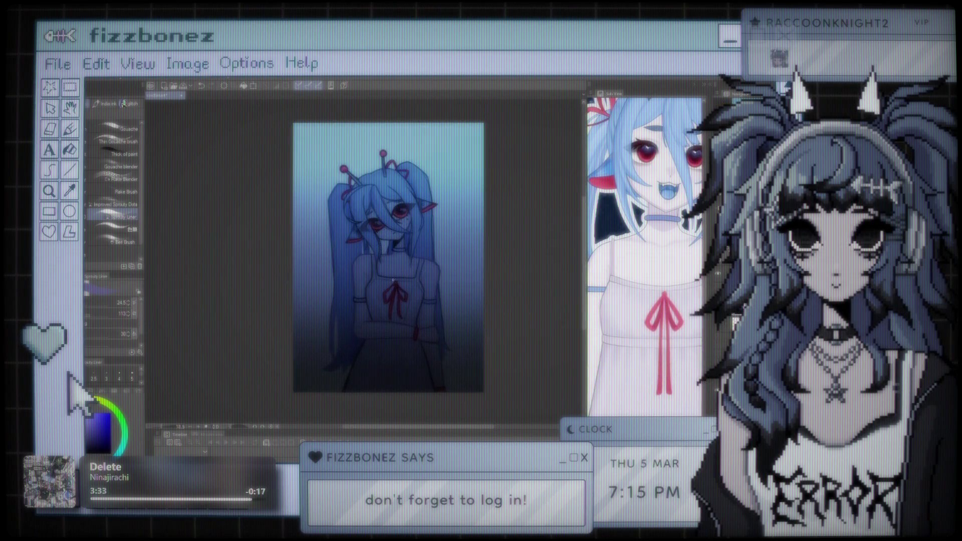